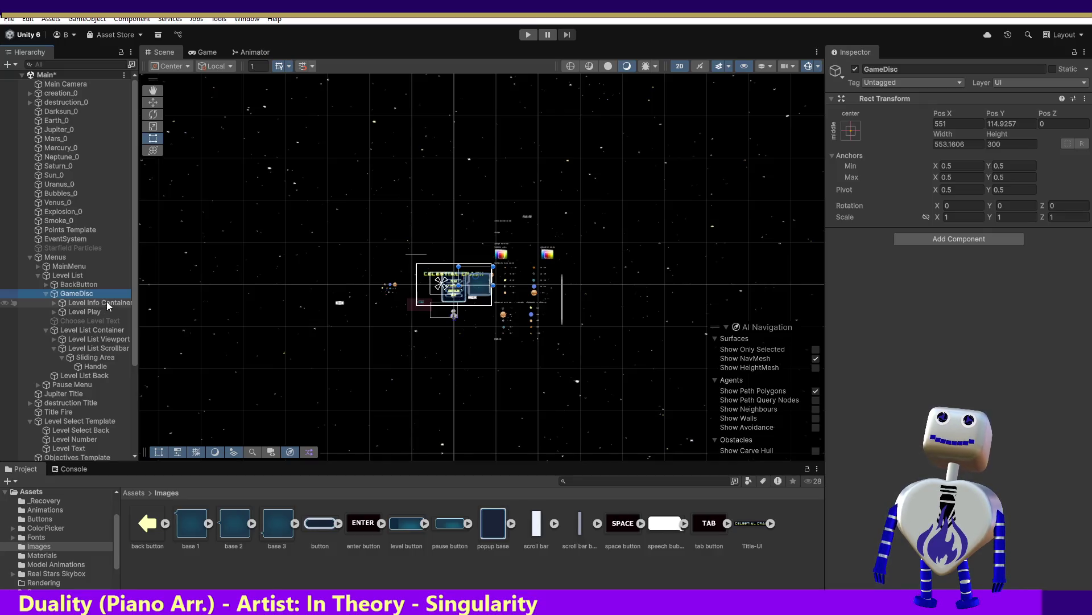
Frame GameDisc in the Scene view and zoom in on its panel and crash title
{"action": "double_click", "coordinate": [89, 294]}
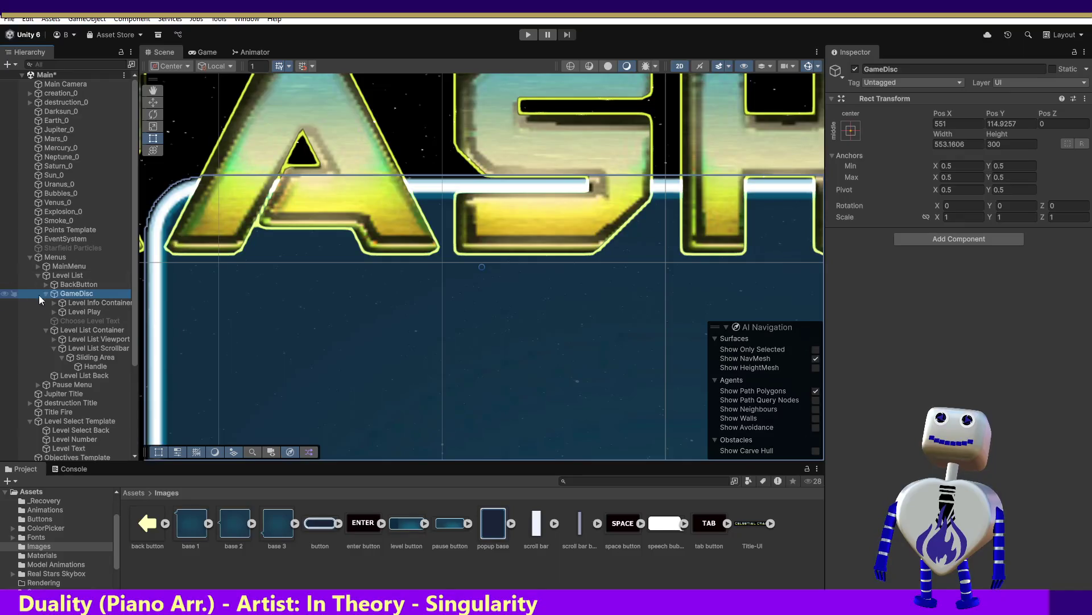
{"action": "scroll", "coordinate": [332, 245], "scroll_direction": "down", "scroll_amount": 2}
{"action": "scroll", "coordinate": [325, 289], "scroll_direction": "down", "scroll_amount": 6}
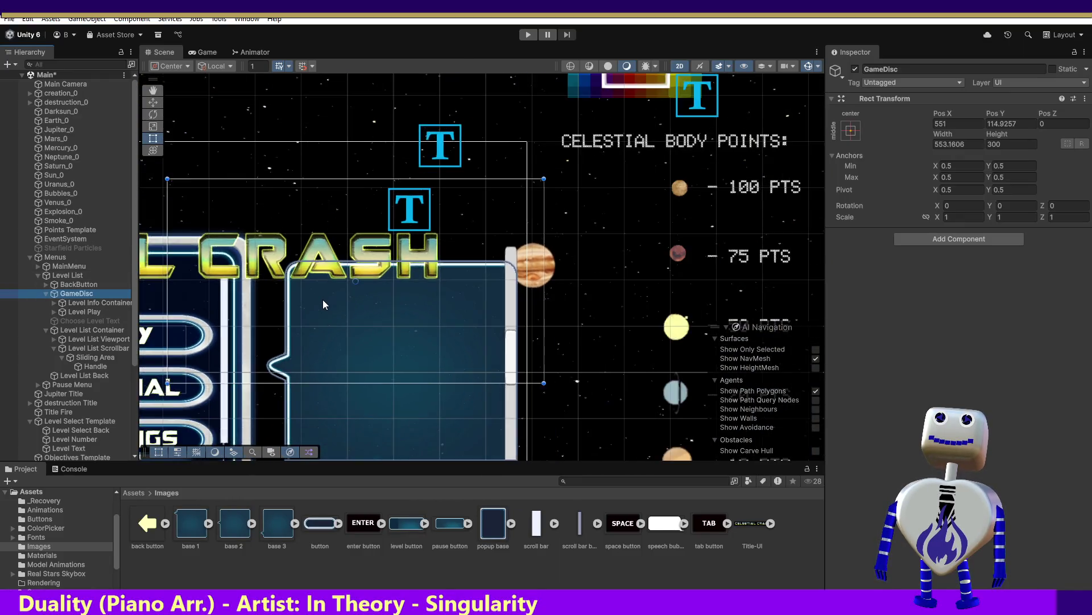
{"action": "scroll", "coordinate": [324, 289], "scroll_direction": "down", "scroll_amount": 1}
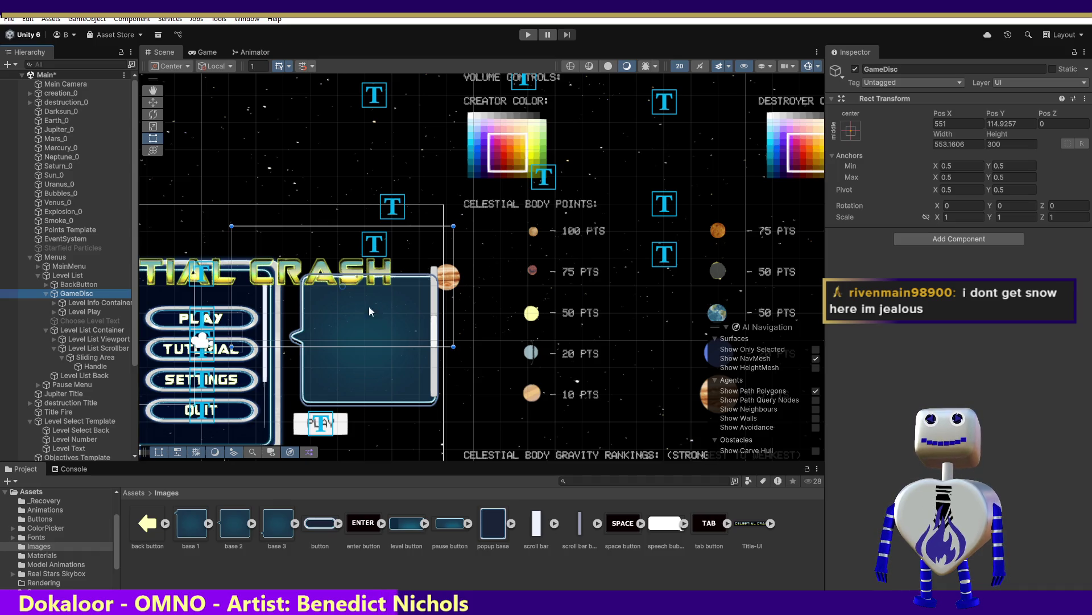
Give the Level Play Text (TMP) label the Guardians SDF Original font and a much smaller font size
{"action": "left_click", "coordinate": [75, 312]}
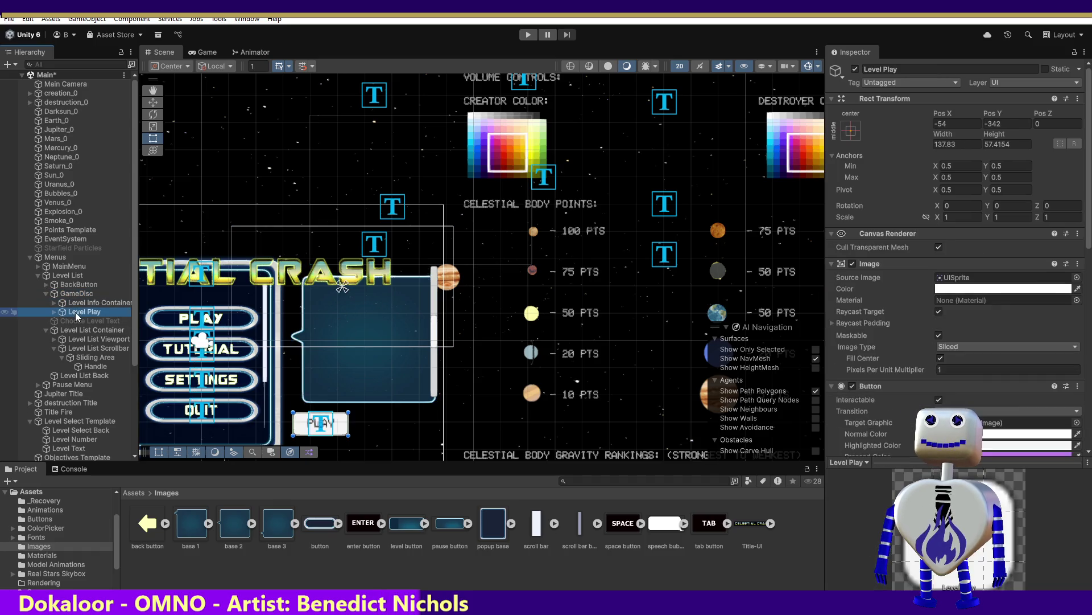
{"action": "left_click", "coordinate": [54, 312]}
{"action": "left_click", "coordinate": [78, 321]}
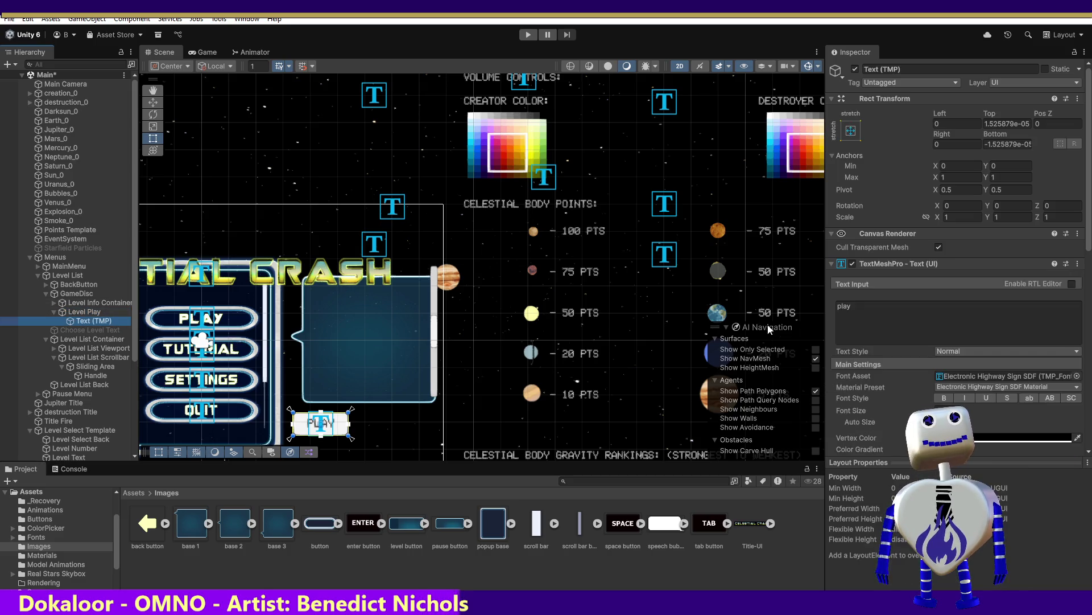
{"action": "left_click", "coordinate": [1077, 376]}
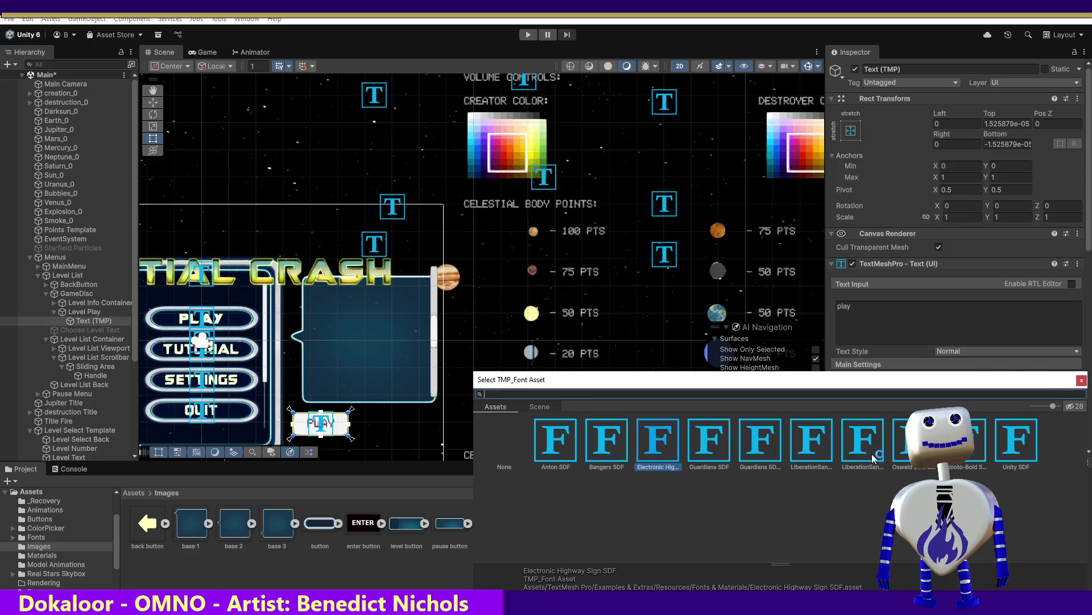
{"action": "left_click", "coordinate": [767, 453]}
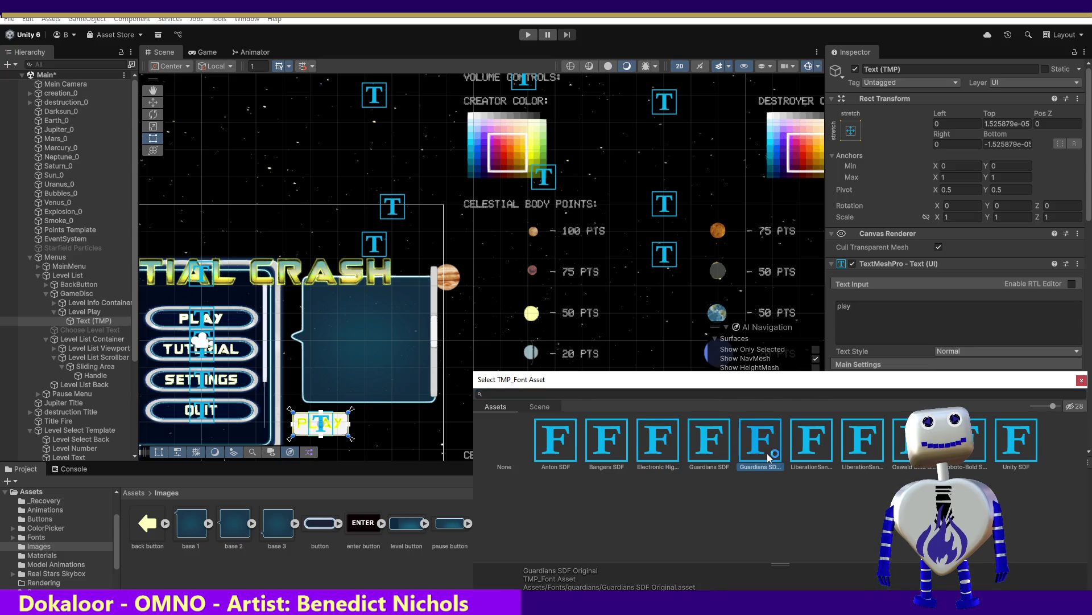
{"action": "double_click", "coordinate": [767, 453]}
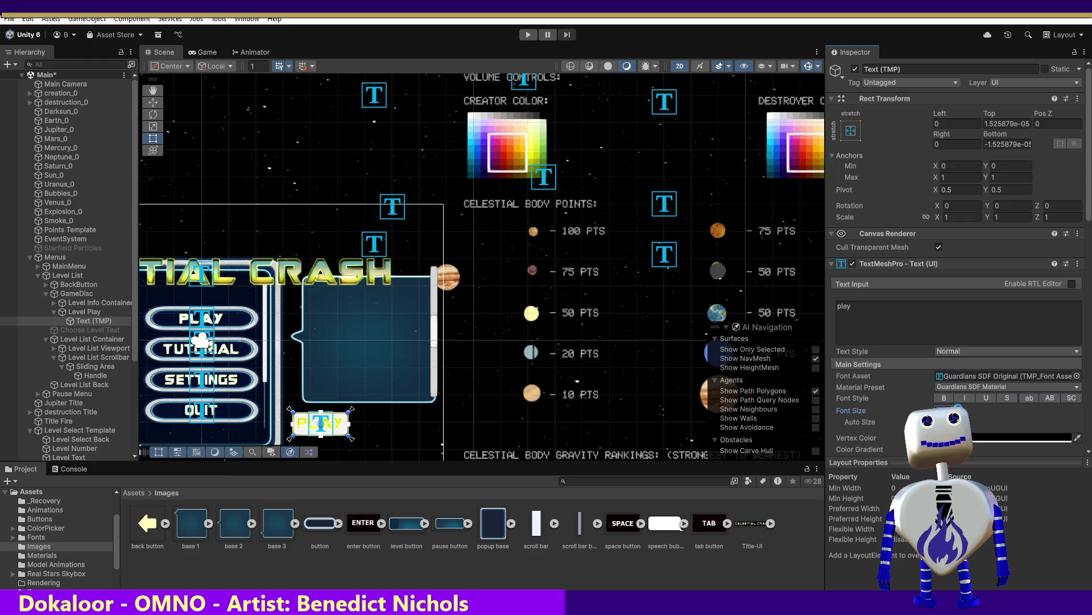
{"action": "left_click_drag", "start_coordinate": [924, 409], "coordinate": [876, 409]}
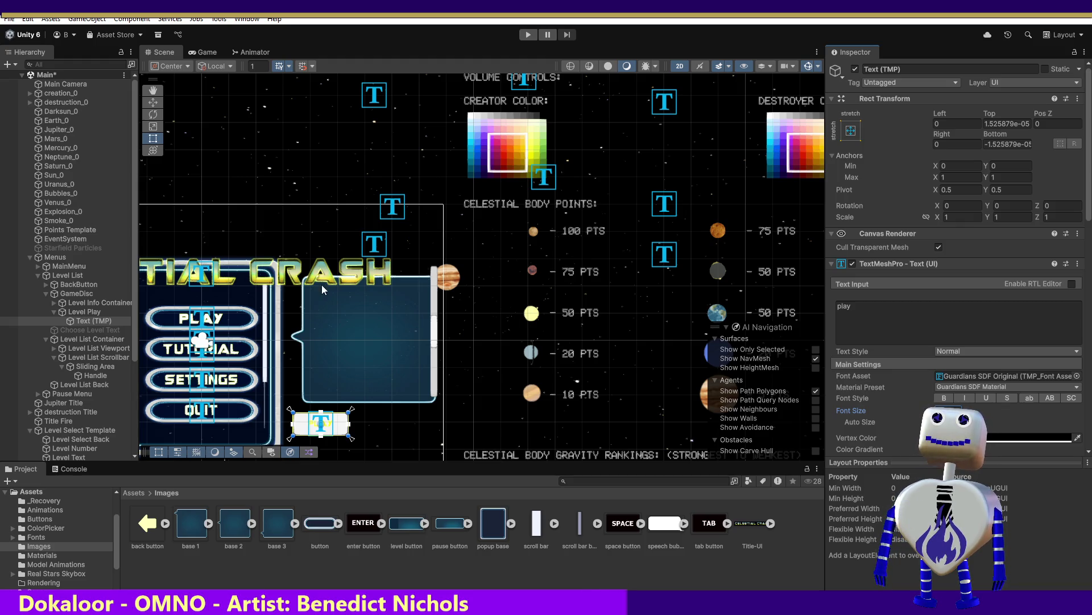
{"action": "left_click", "coordinate": [84, 321]}
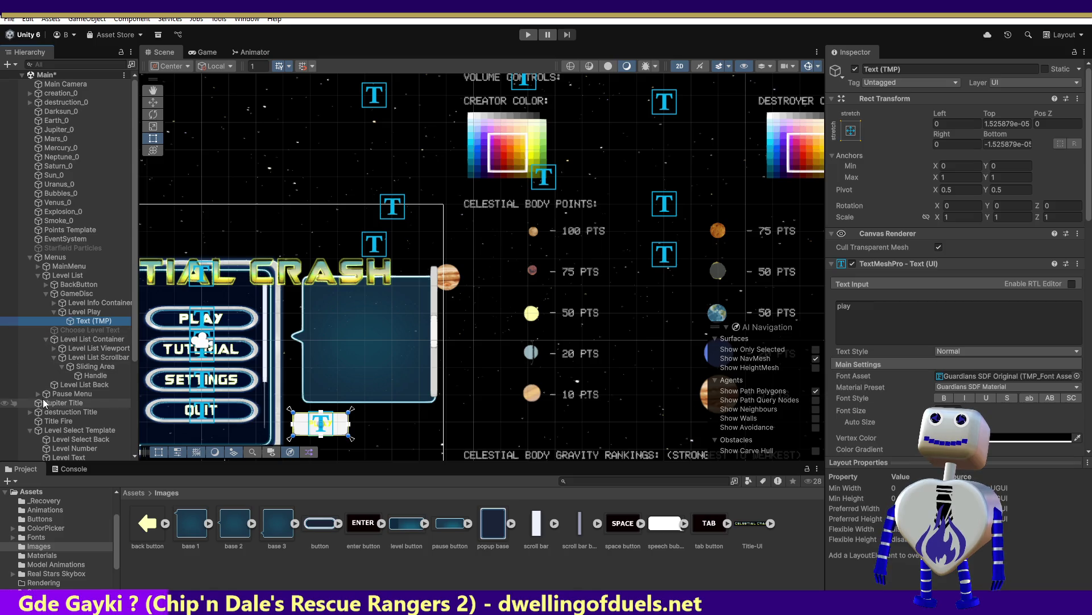
{"action": "left_click", "coordinate": [38, 268]}
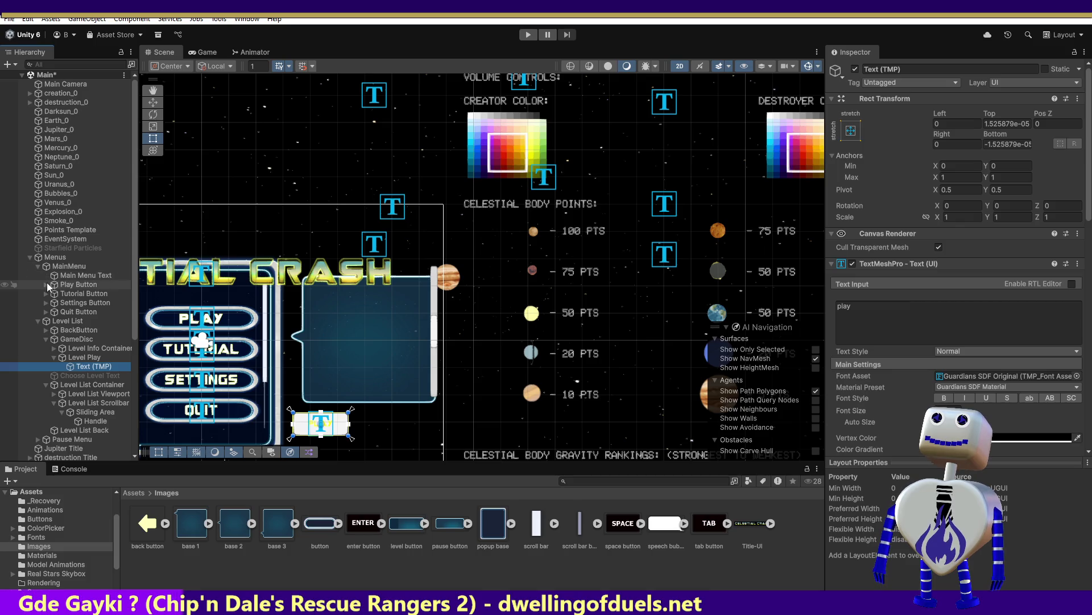
{"action": "left_click", "coordinate": [57, 284]}
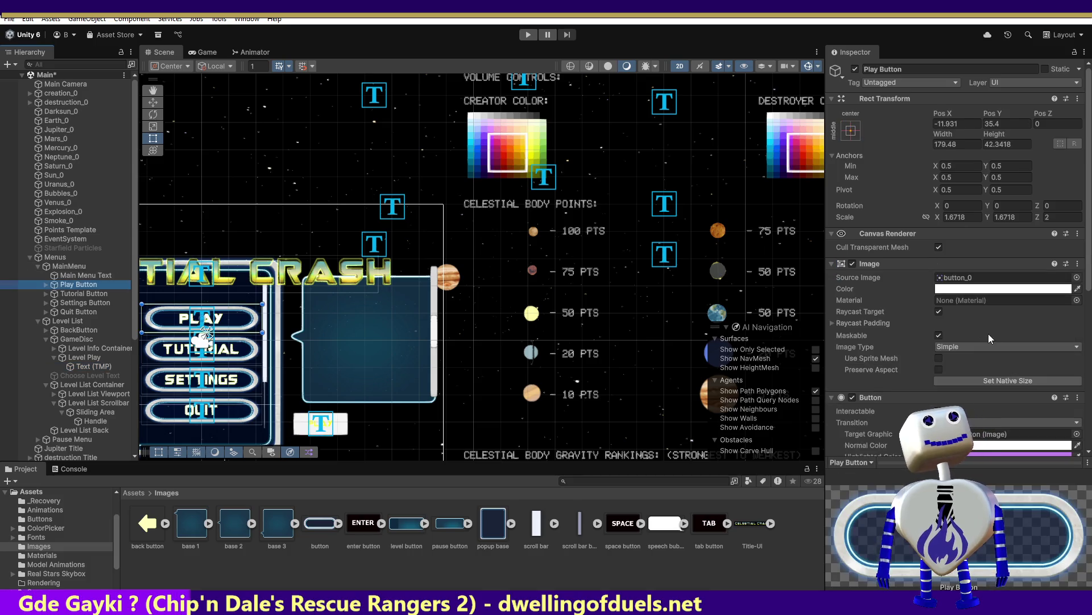
{"action": "left_click", "coordinate": [46, 285]}
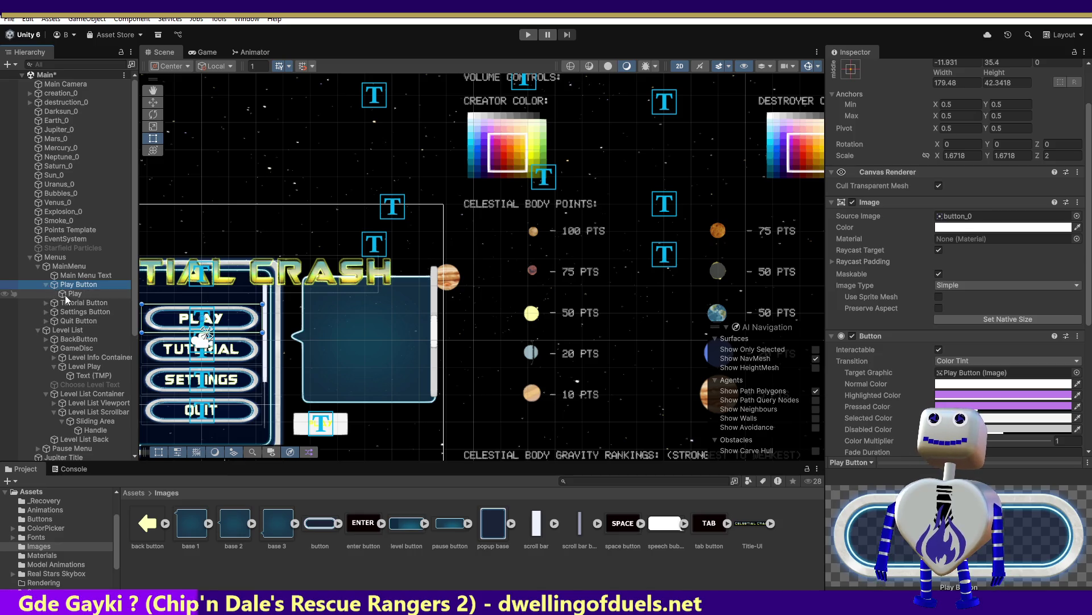
{"action": "left_click", "coordinate": [67, 295]}
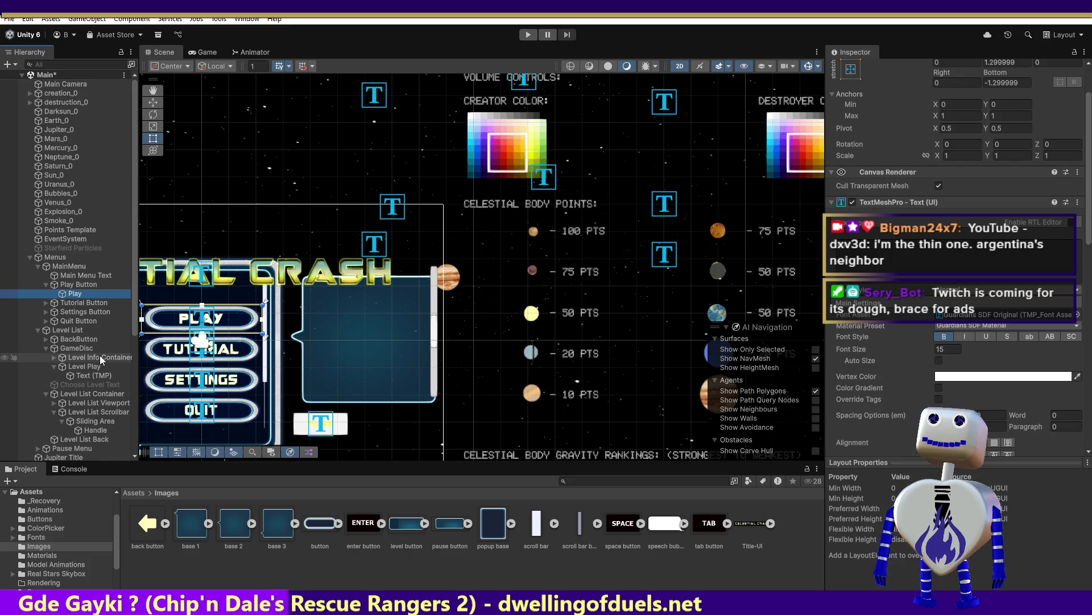
{"action": "left_click", "coordinate": [102, 376]}
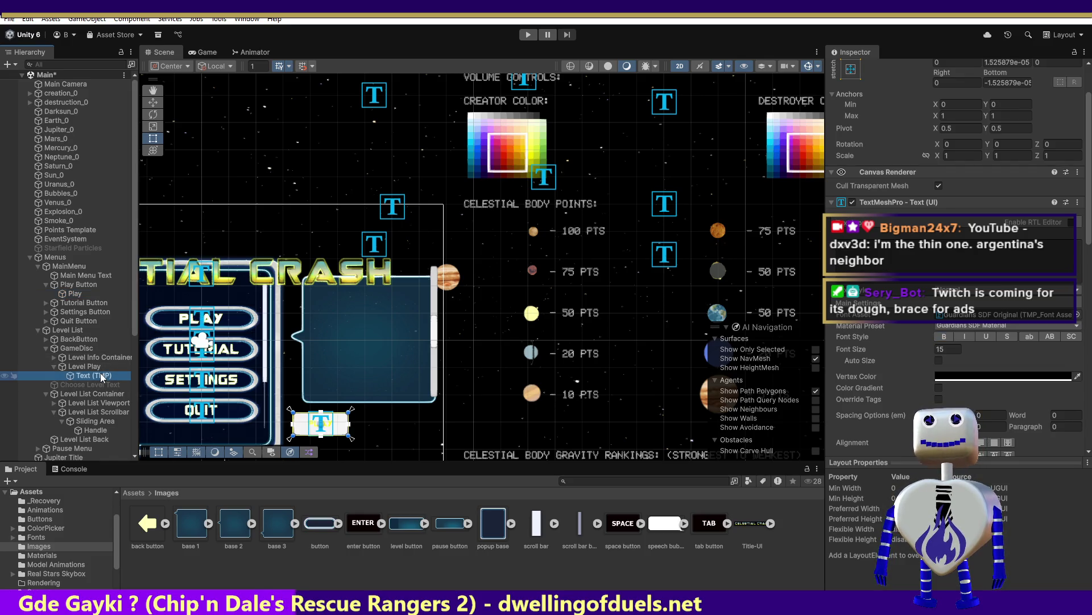
{"action": "left_click", "coordinate": [111, 357]}
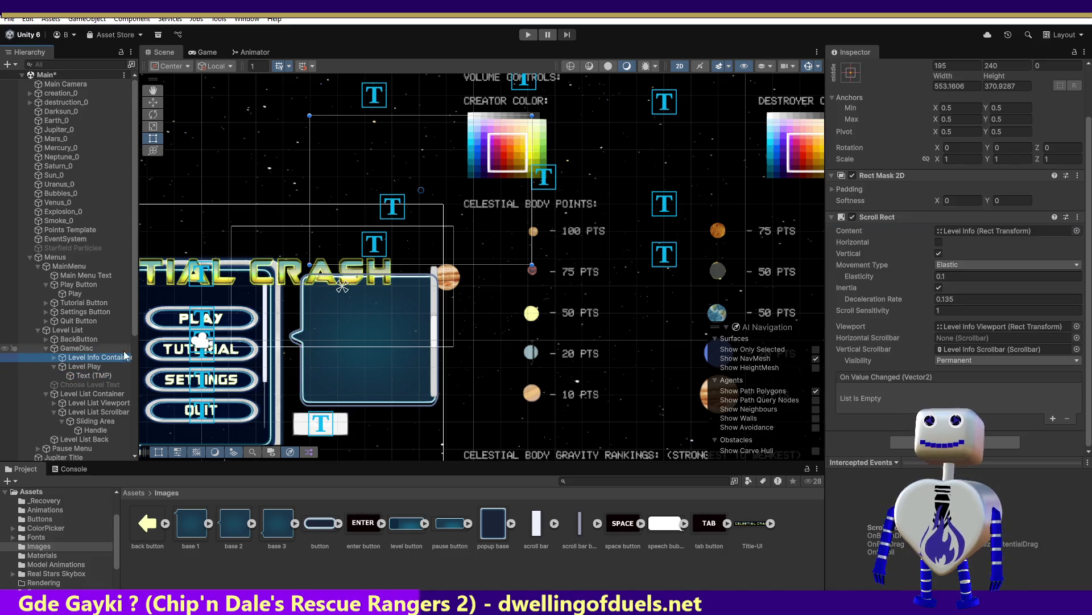
Check the level play button and its label, then try moving Level Info Container and undo it
{"action": "left_click", "coordinate": [94, 367]}
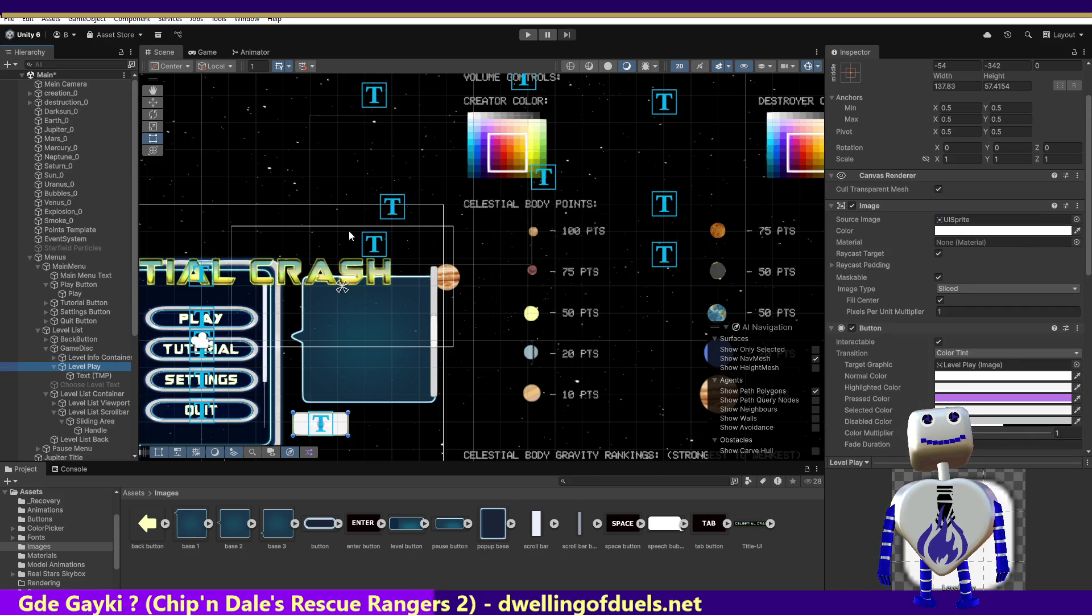
{"action": "left_click", "coordinate": [85, 375]}
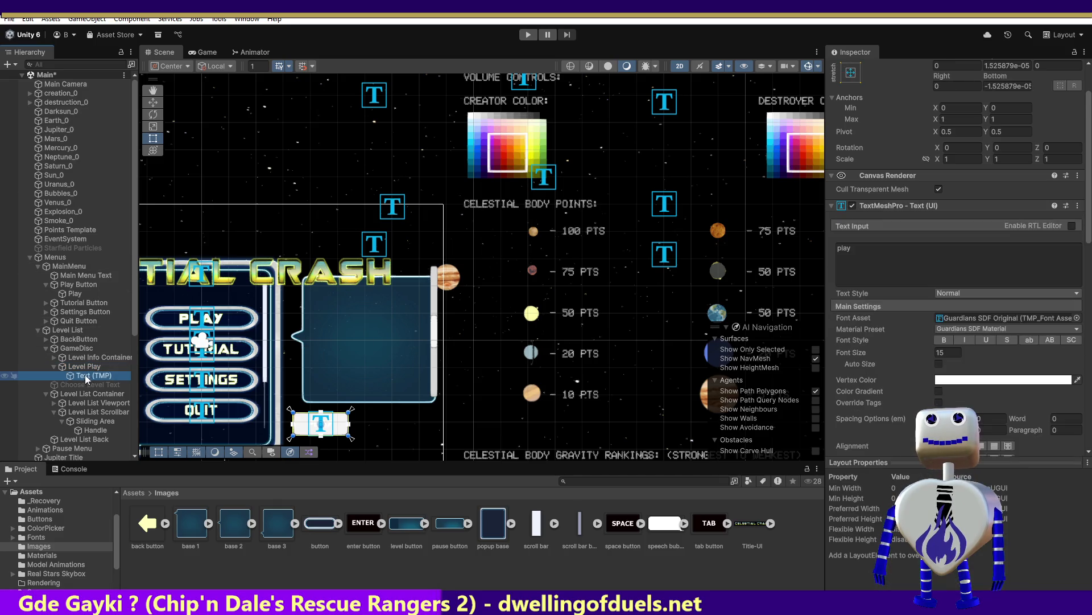
{"action": "left_click", "coordinate": [84, 365]}
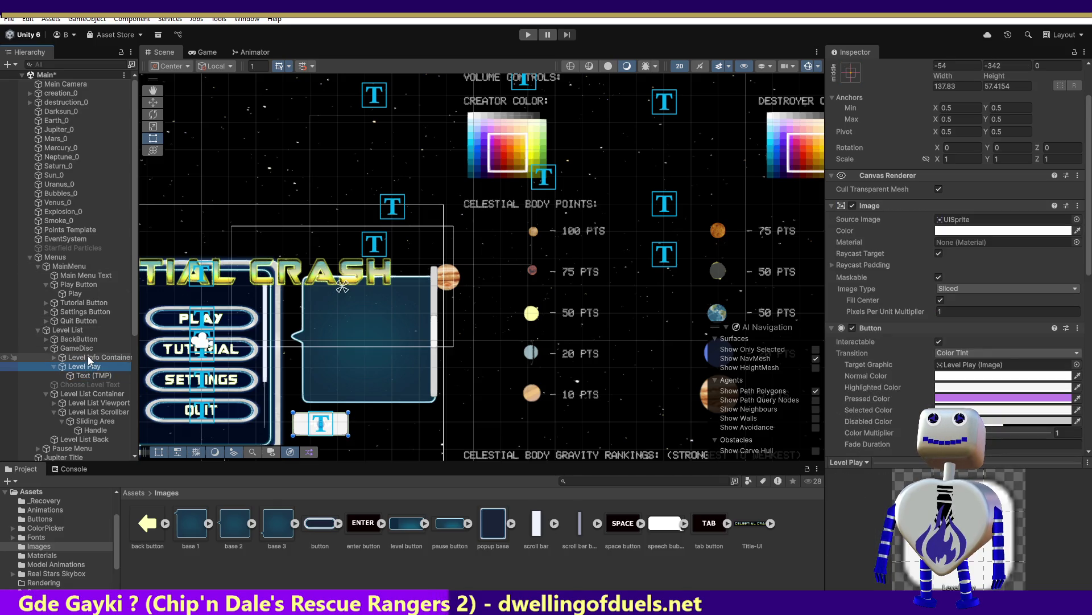
{"action": "left_click", "coordinate": [159, 103]}
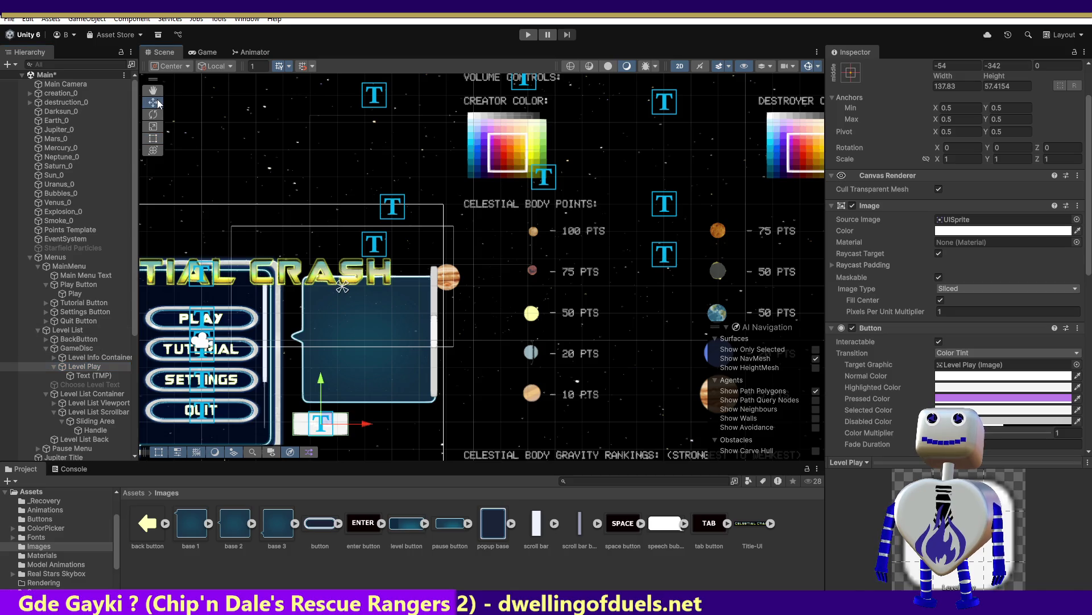
{"action": "left_click", "coordinate": [90, 357]}
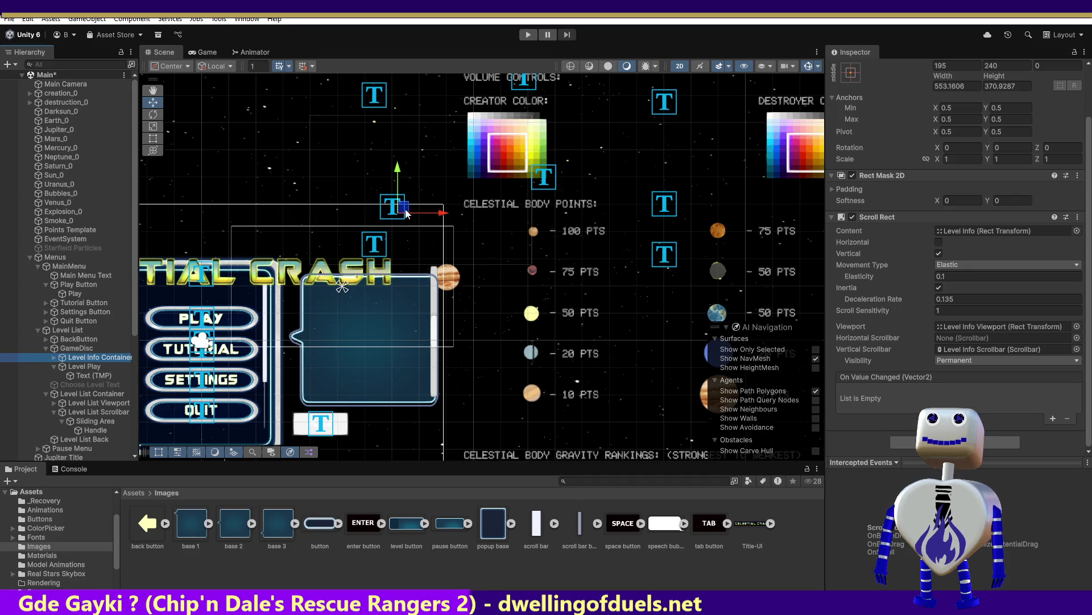
{"action": "left_click_drag", "start_coordinate": [405, 210], "coordinate": [401, 227]}
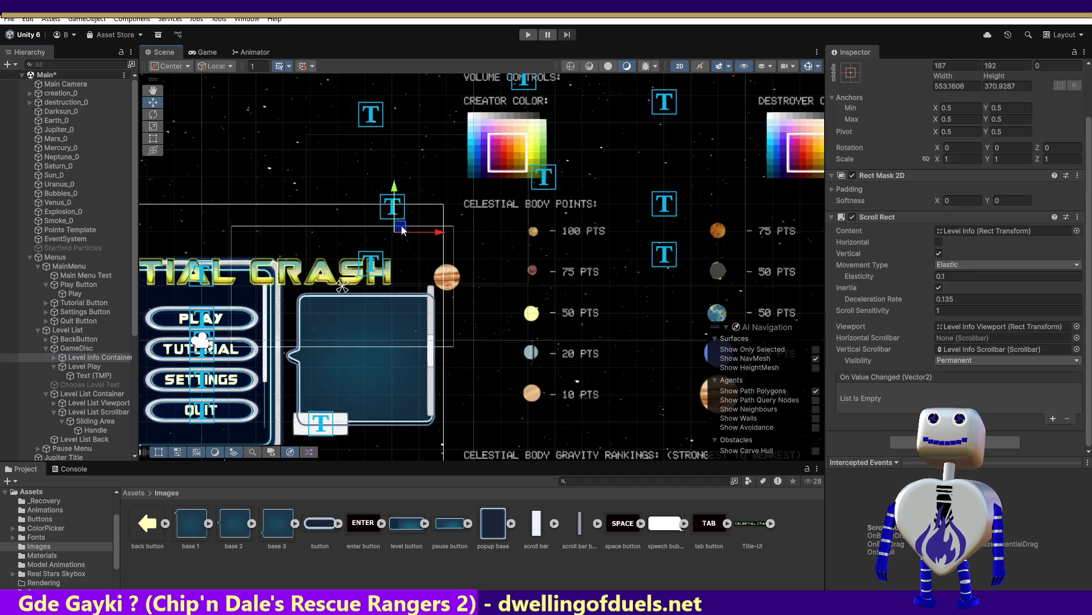
{"action": "key", "text": "ctrl+z"}
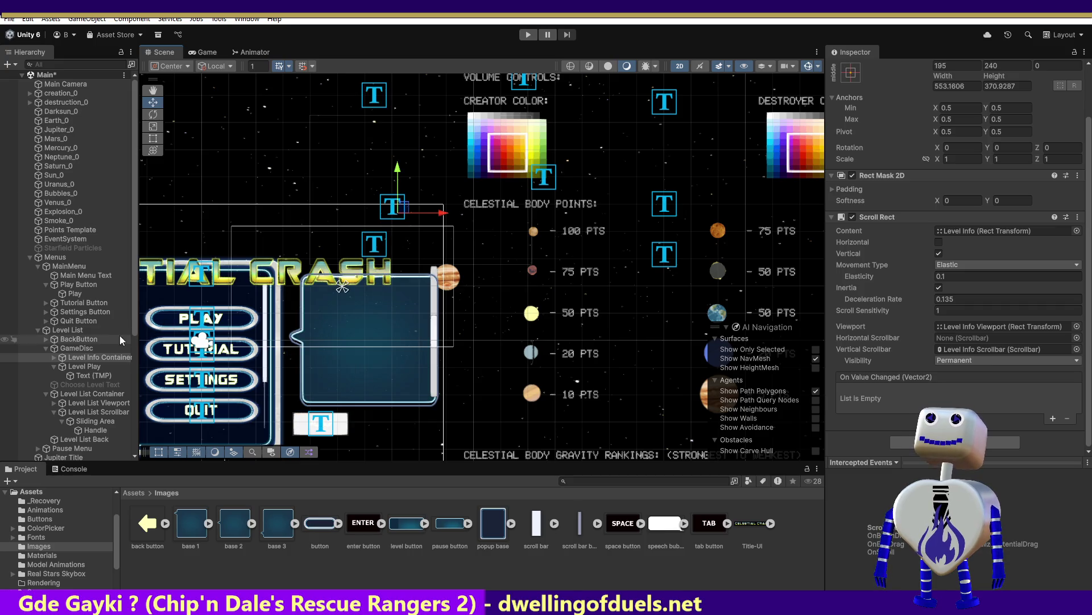
Move the Level Info Viewport down-left into the level info panel
{"action": "left_click", "coordinate": [55, 357]}
{"action": "left_click", "coordinate": [81, 366]}
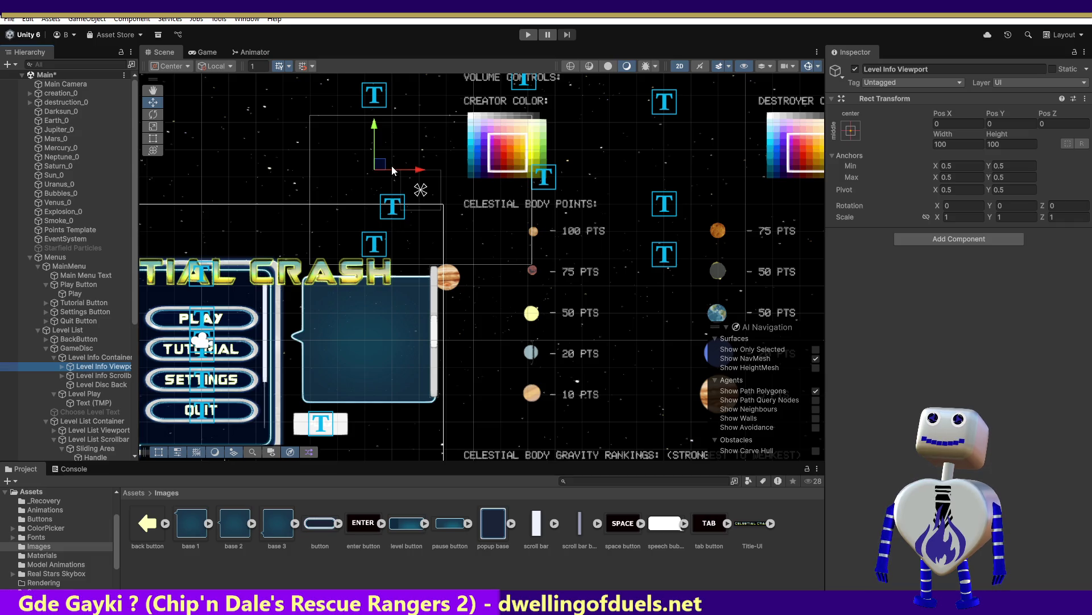
{"action": "left_click_drag", "start_coordinate": [393, 169], "coordinate": [349, 374]}
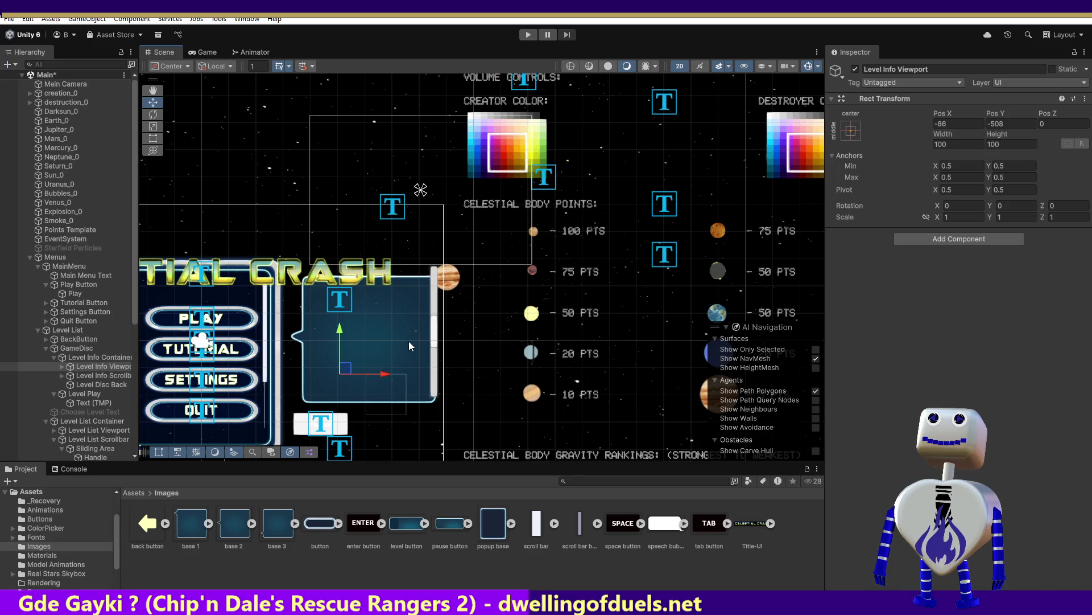
Show the Lvl text and Lvl disc text children, then run a quick play test of the menu
{"action": "left_click", "coordinate": [61, 366]}
{"action": "left_click", "coordinate": [69, 375]}
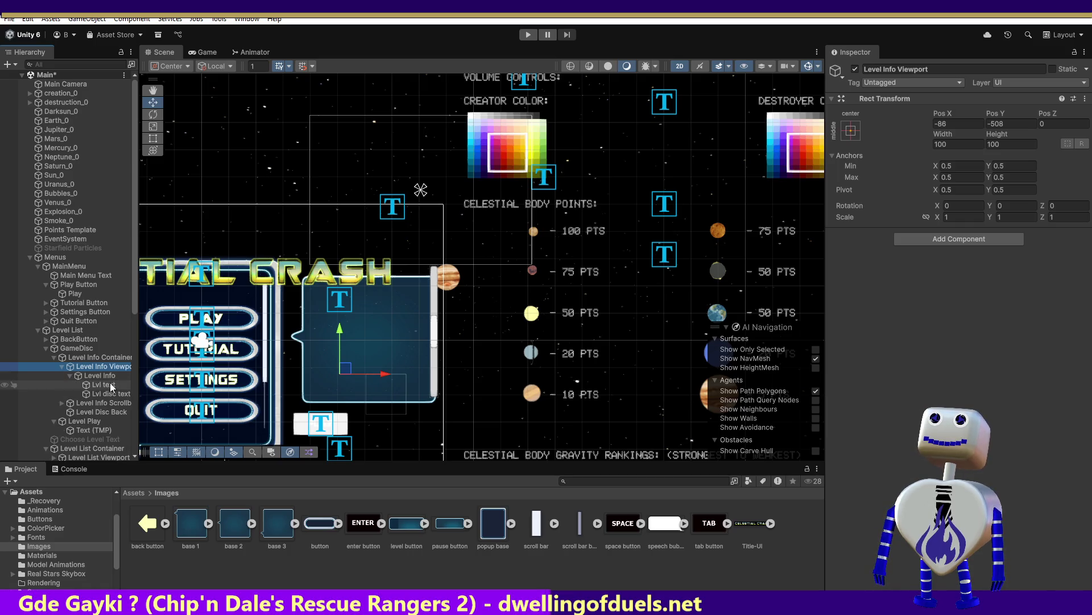
{"action": "left_click", "coordinate": [531, 37]}
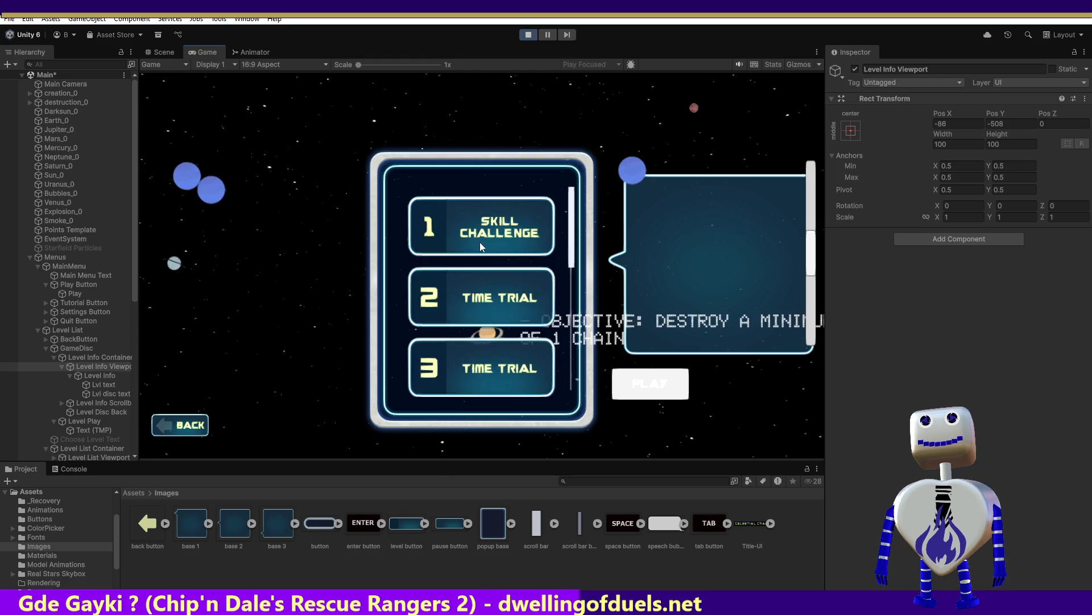
{"action": "left_click", "coordinate": [528, 36]}
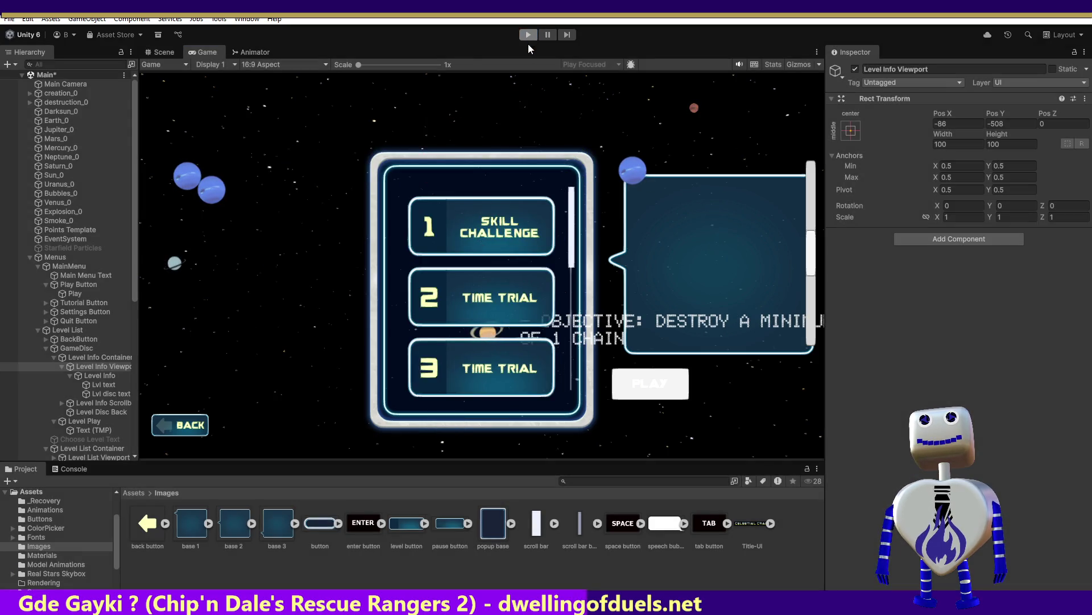
Reposition the Level Info Viewport, play-test the level list, then drag it down-right into the panel
{"action": "mouse_move", "coordinate": [351, 372]}
{"action": "left_mouse_down"}
{"action": "mouse_move", "coordinate": [357, 294]}
{"action": "mouse_move", "coordinate": [340, 226]}
{"action": "left_mouse_up"}
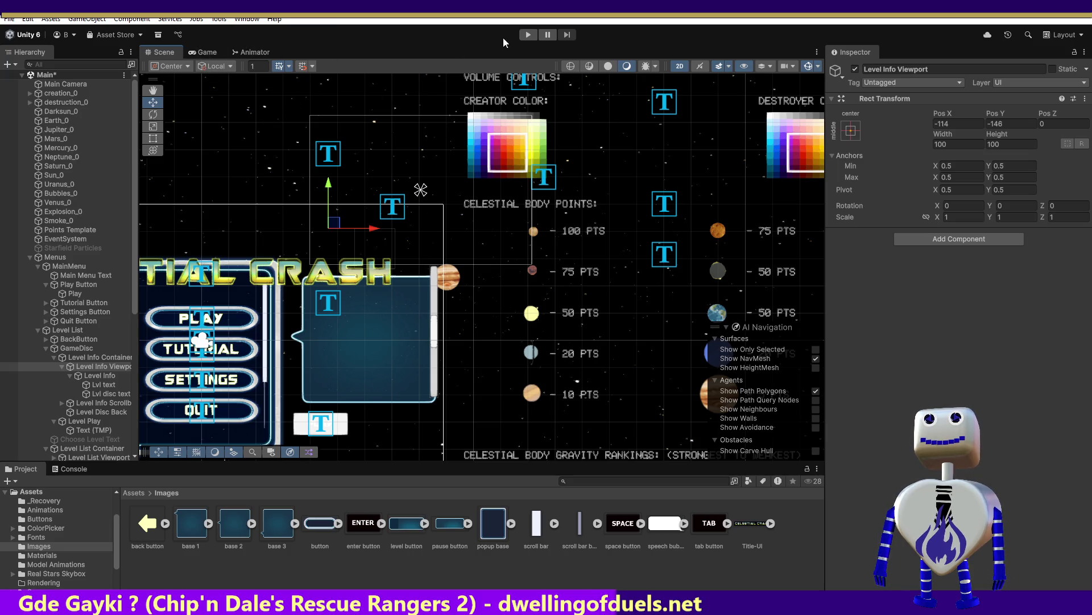
{"action": "left_click", "coordinate": [521, 33]}
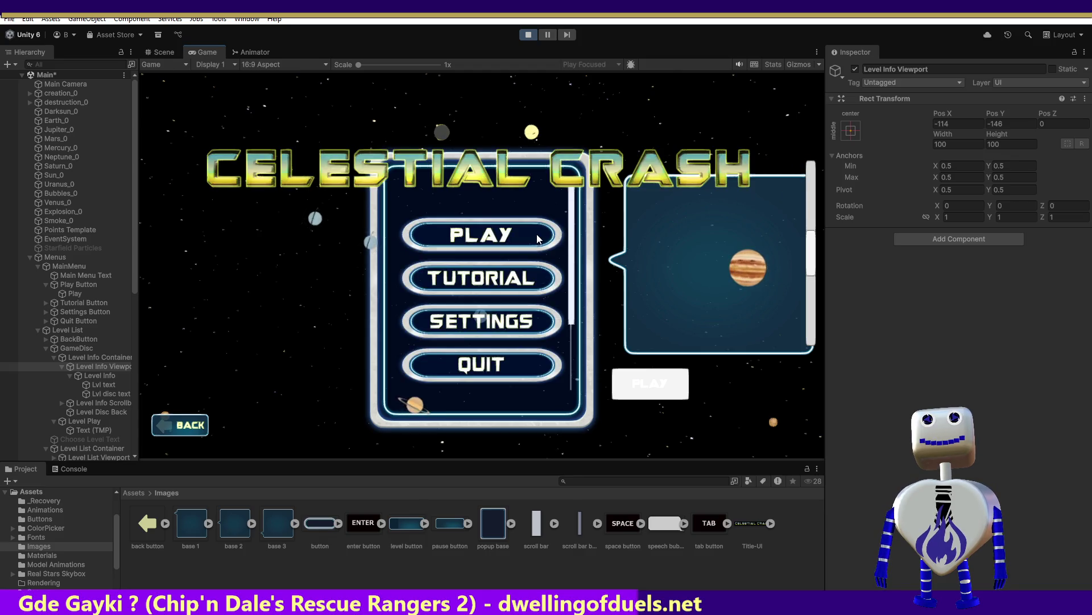
{"action": "left_click", "coordinate": [507, 236]}
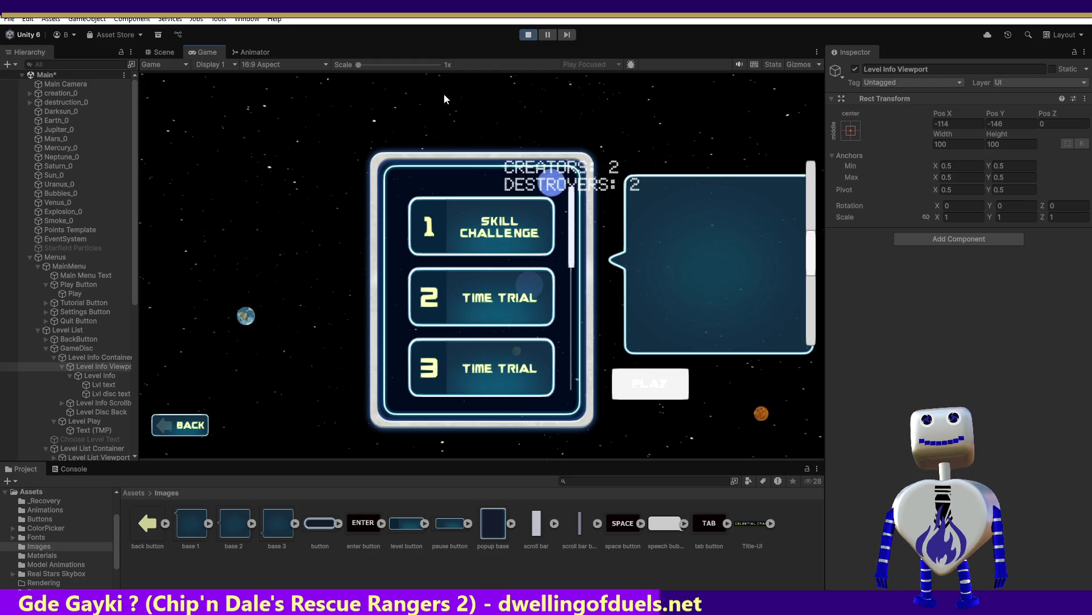
{"action": "left_click", "coordinate": [155, 50]}
{"action": "mouse_move", "coordinate": [341, 222]}
{"action": "left_mouse_down"}
{"action": "mouse_move", "coordinate": [398, 245]}
{"action": "mouse_move", "coordinate": [433, 282]}
{"action": "left_mouse_up"}
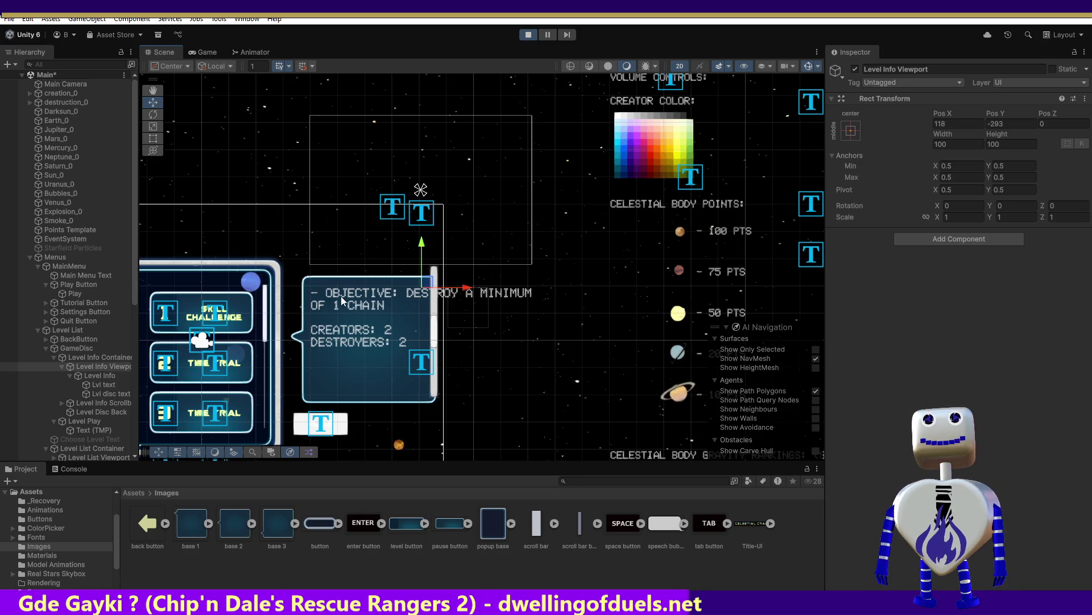
{"action": "left_click", "coordinate": [91, 384]}
{"action": "left_click", "coordinate": [94, 393]}
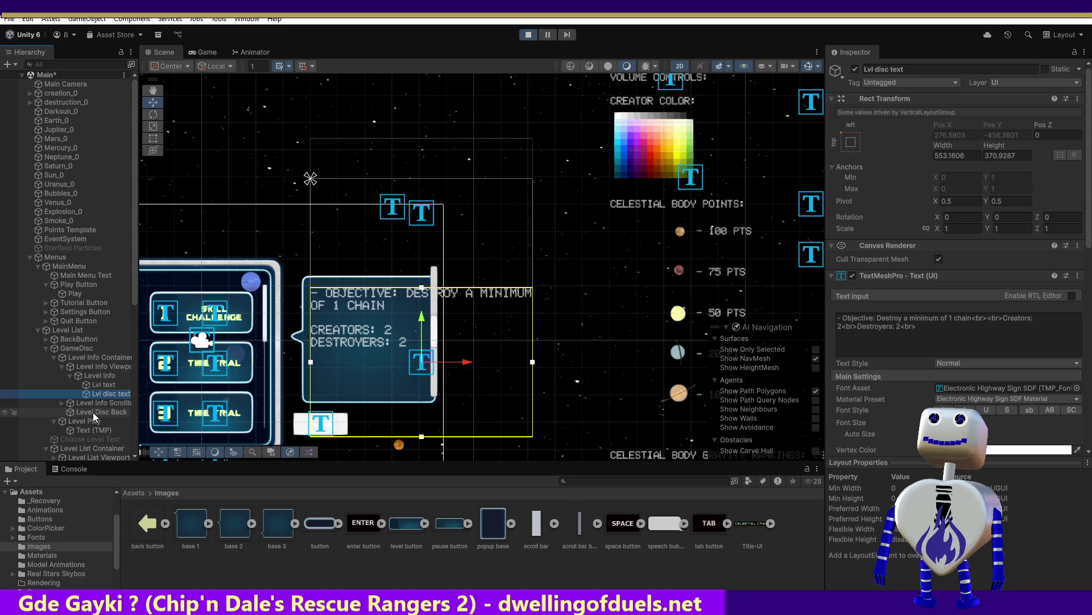
{"action": "left_click", "coordinate": [87, 429]}
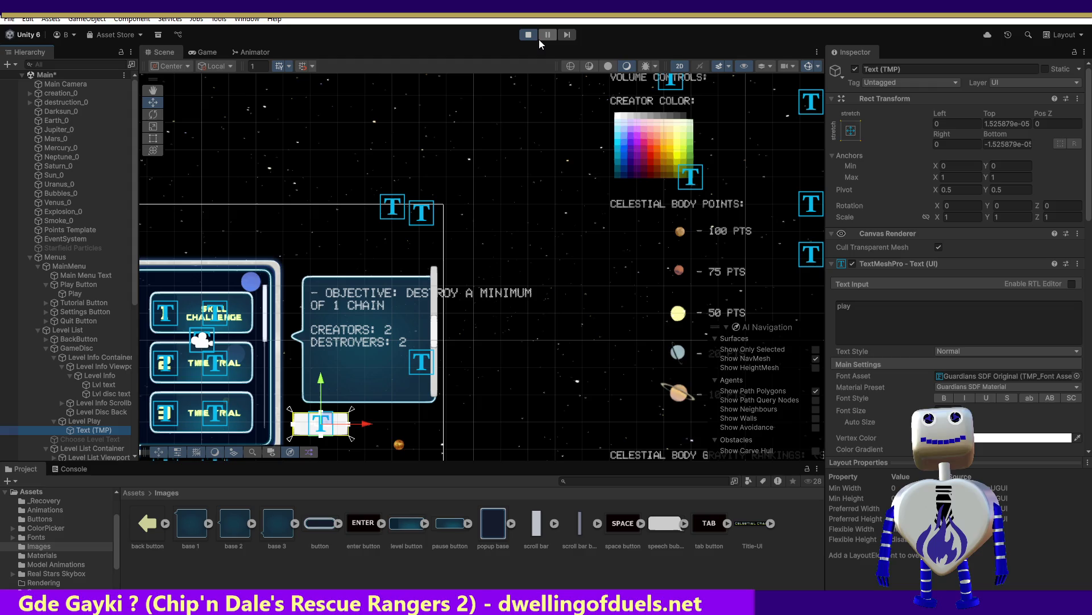
{"action": "left_click", "coordinate": [107, 367]}
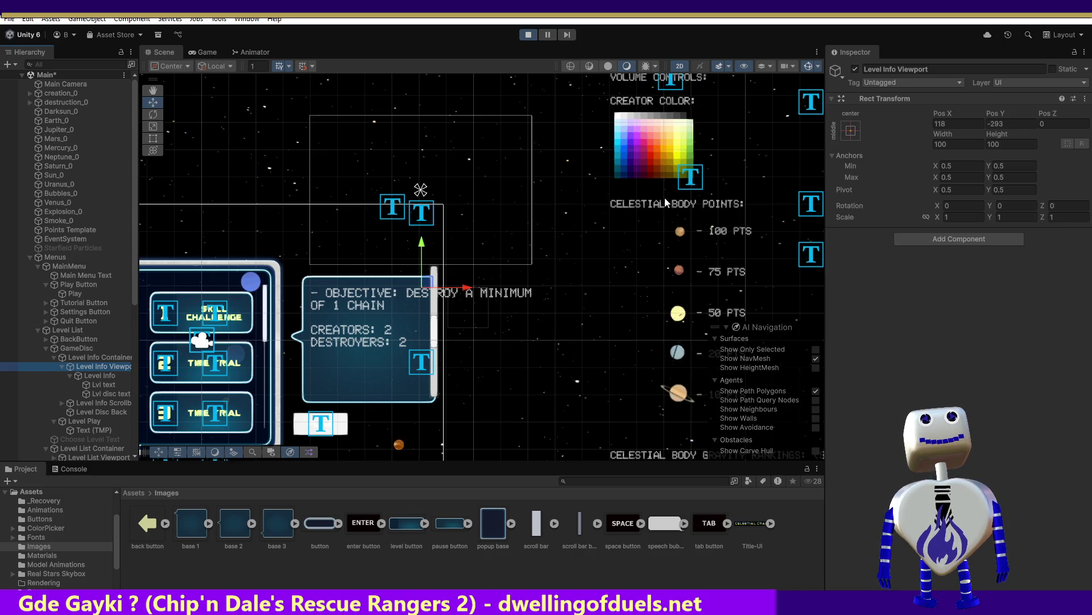
{"action": "left_click", "coordinate": [526, 35]}
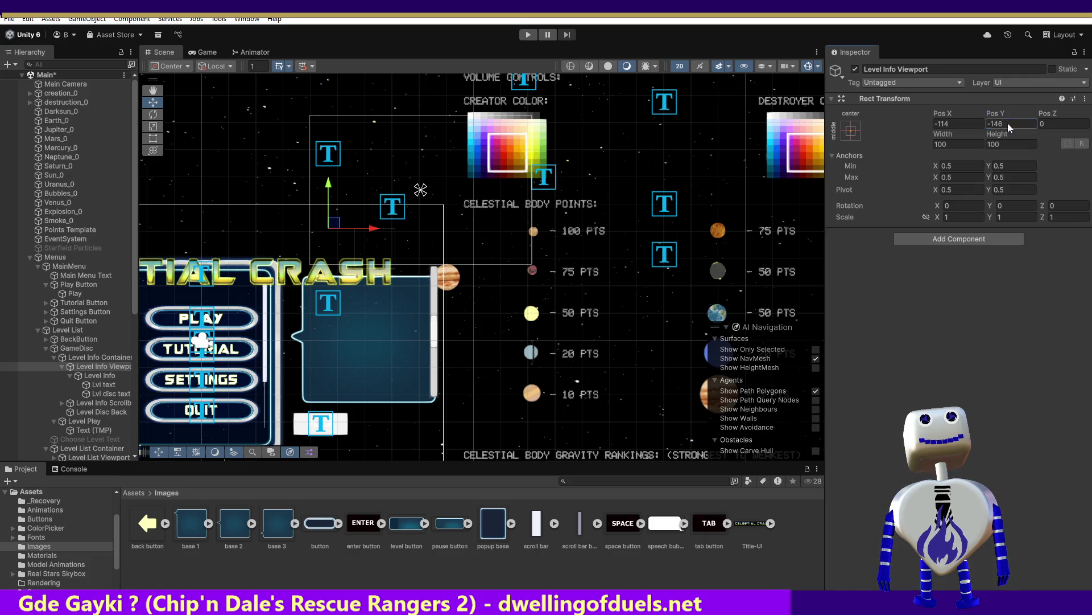
Correct the viewport's Pos Y from -1329 to -329 and launch Play mode
{"action": "type", "text": "-1329"}
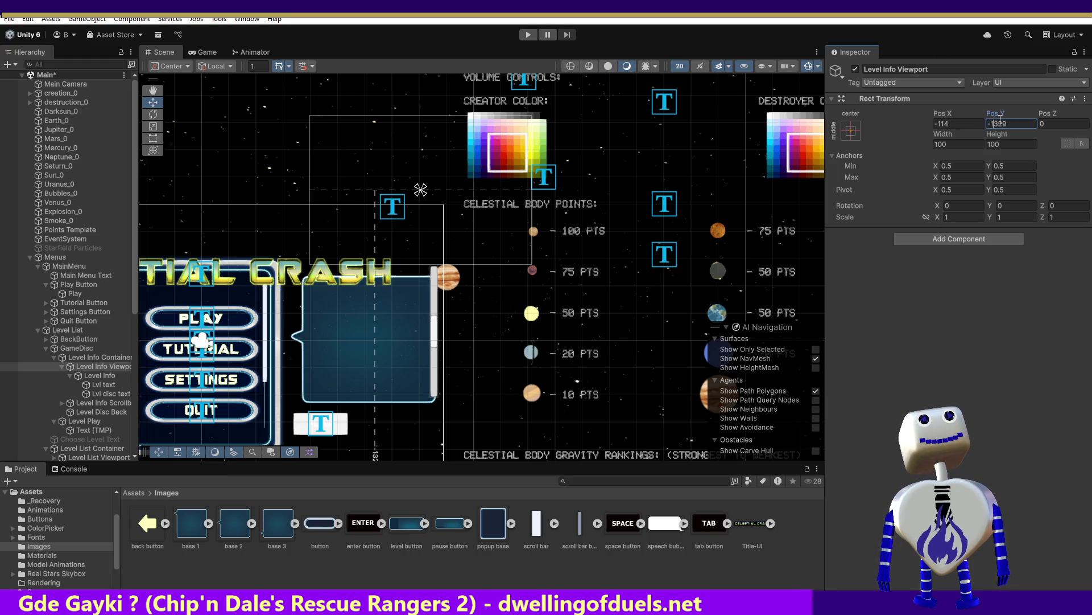
{"action": "key", "text": "BackSpace"}
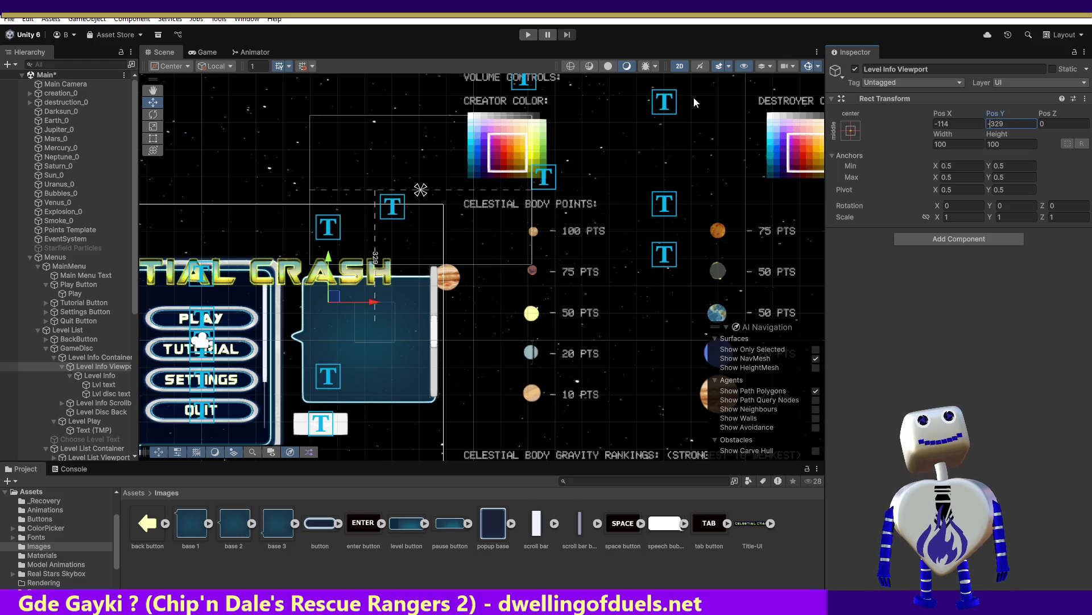
{"action": "left_click", "coordinate": [522, 36]}
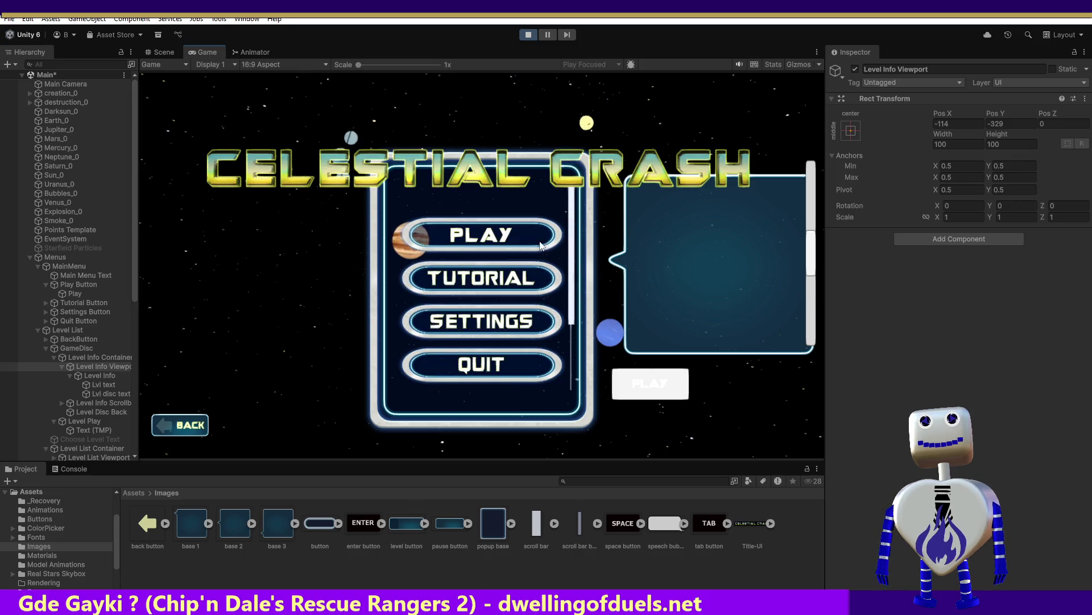
Show Skill Challenge's info in-game, then drag the viewport right and up to 128, -291
{"action": "left_click", "coordinate": [541, 245]}
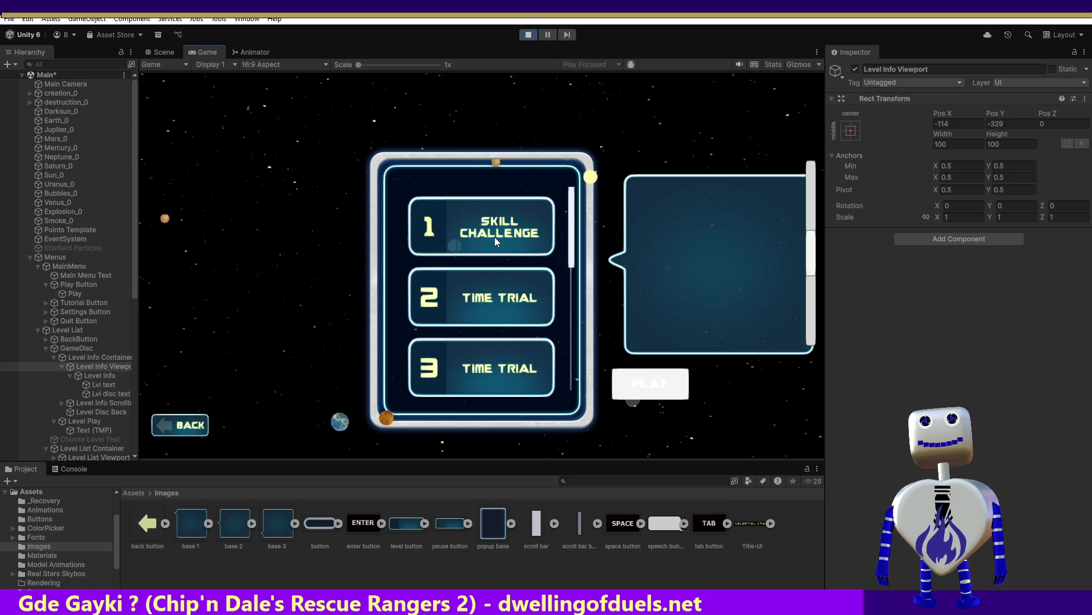
{"action": "left_click", "coordinate": [494, 237]}
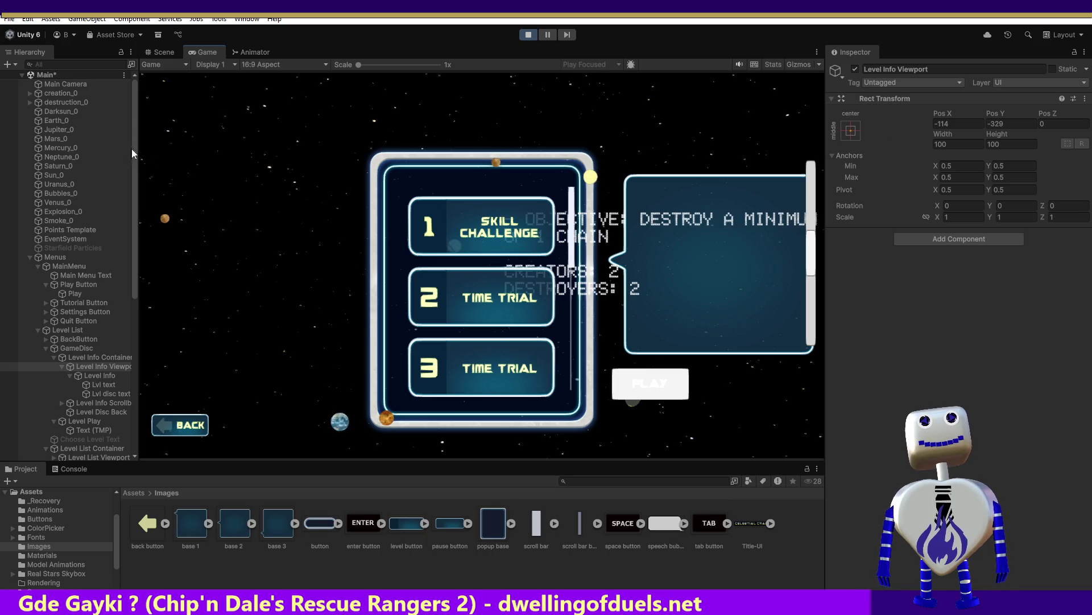
{"action": "left_click", "coordinate": [165, 52]}
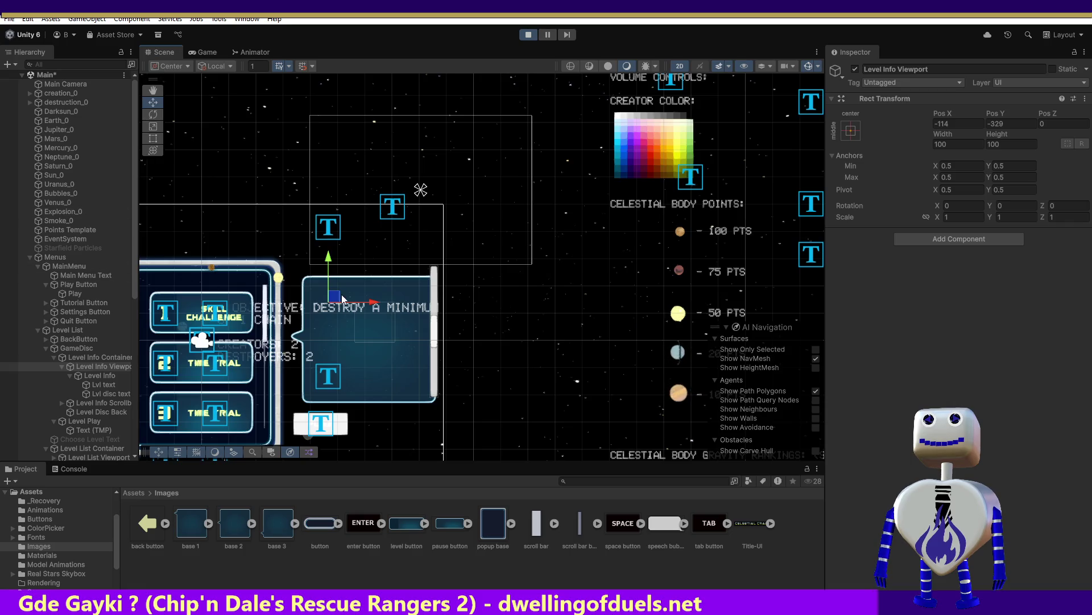
{"action": "mouse_move", "coordinate": [372, 301]}
{"action": "left_mouse_down"}
{"action": "mouse_move", "coordinate": [485, 303]}
{"action": "mouse_move", "coordinate": [470, 302]}
{"action": "left_mouse_up"}
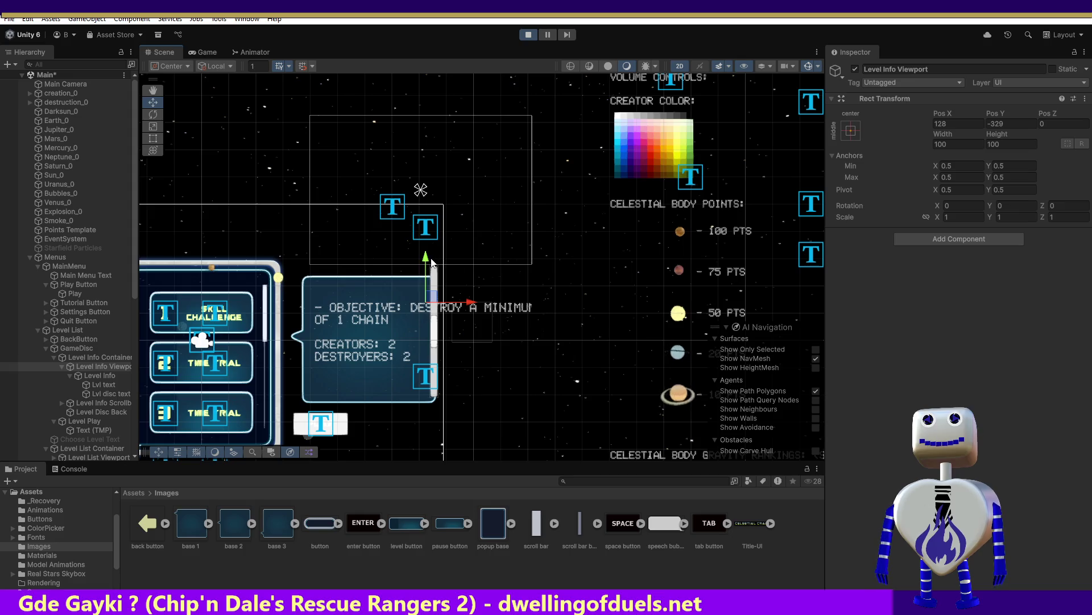
{"action": "left_click_drag", "start_coordinate": [425, 262], "coordinate": [429, 249]}
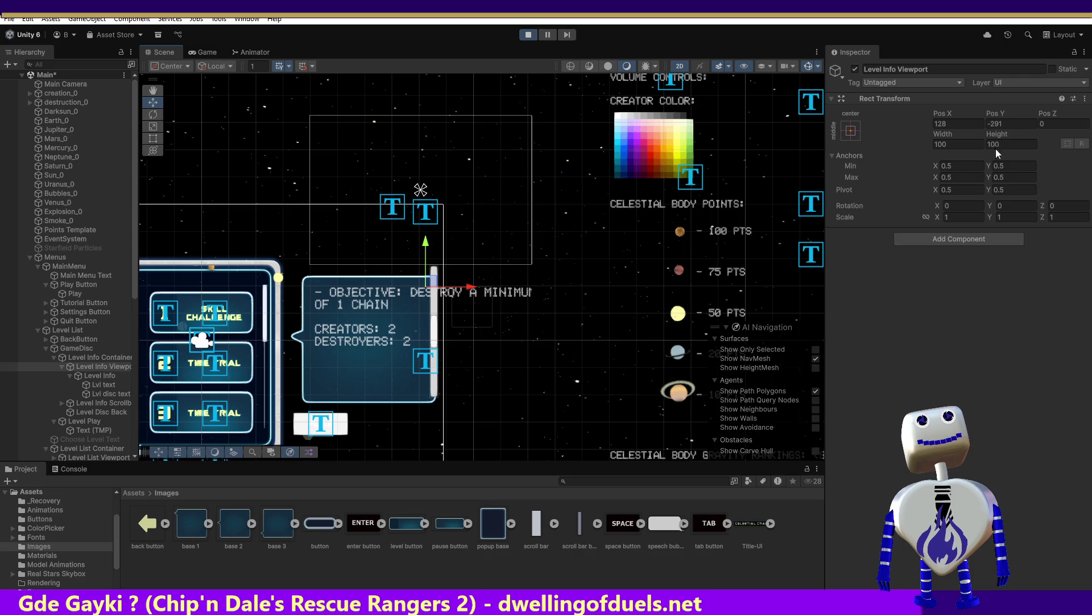
Stop the game and enter Pos X 128, Pos Y -291 for the Level Info Viewport
{"action": "left_click", "coordinate": [529, 36]}
{"action": "left_click", "coordinate": [947, 121]}
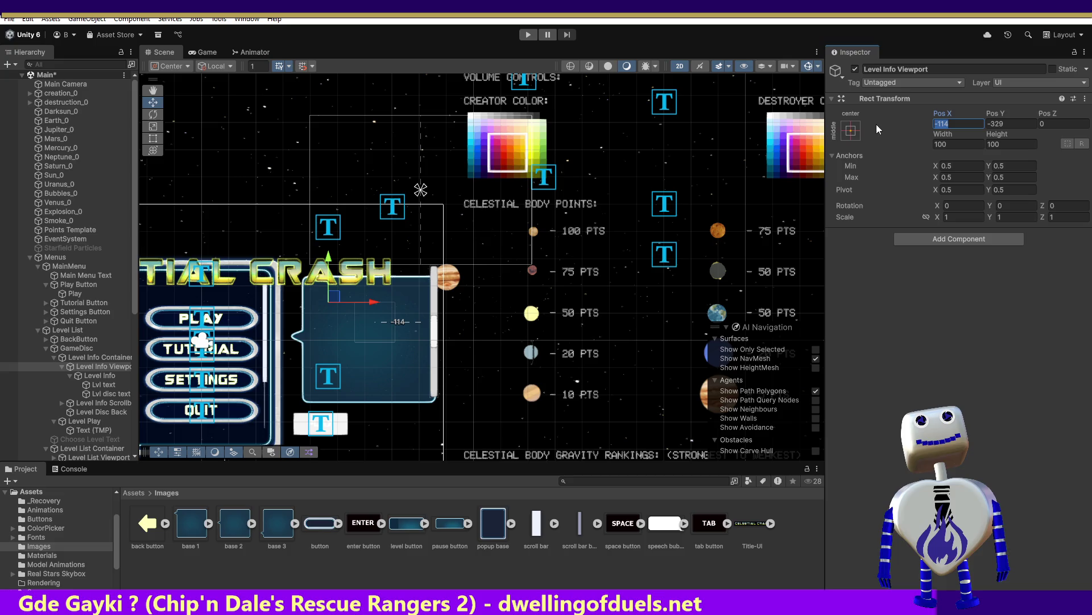
{"action": "type", "text": "128"}
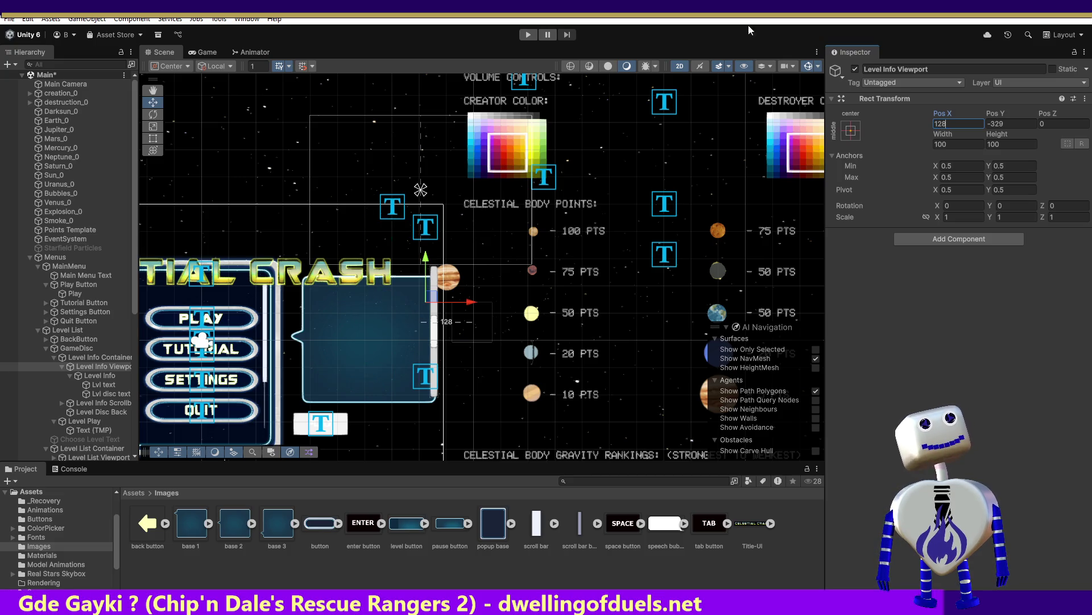
{"action": "left_click", "coordinate": [1006, 126]}
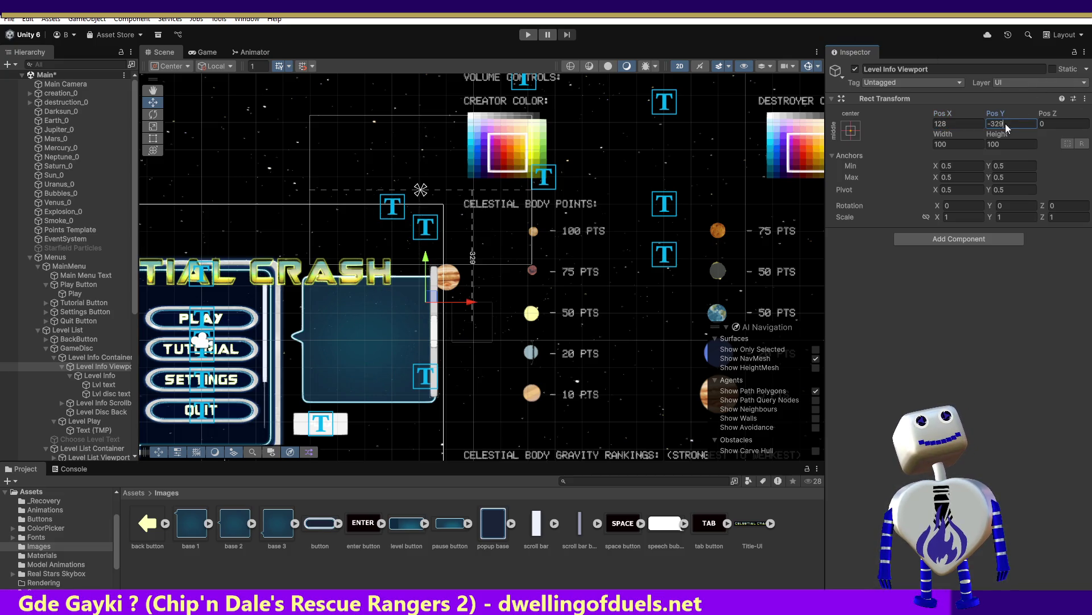
{"action": "left_click_drag", "start_coordinate": [1006, 123], "coordinate": [989, 128]}
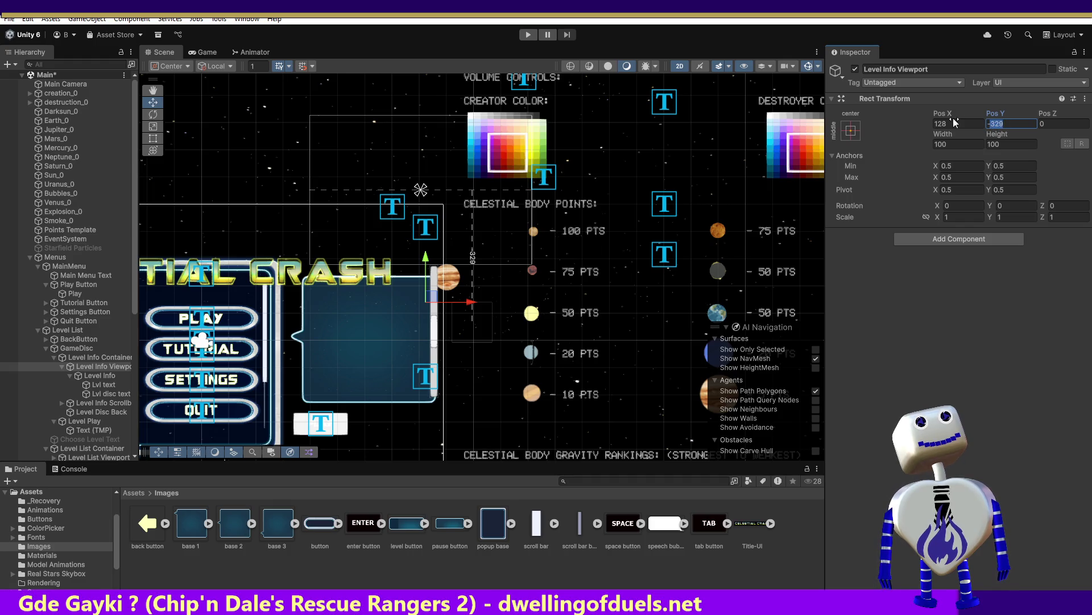
{"action": "type", "text": "-291"}
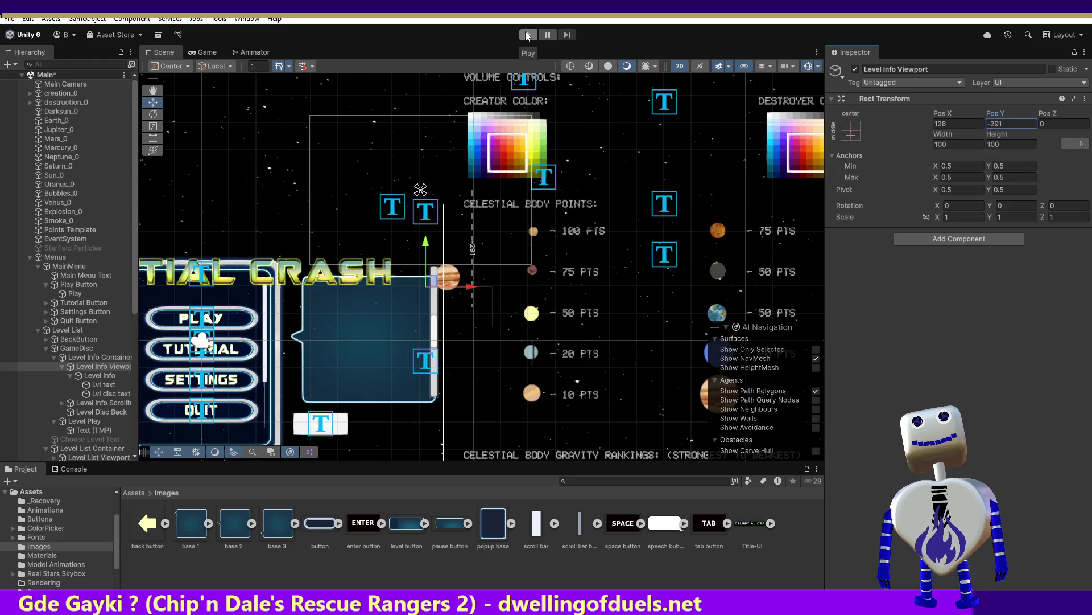
{"action": "left_click", "coordinate": [527, 35]}
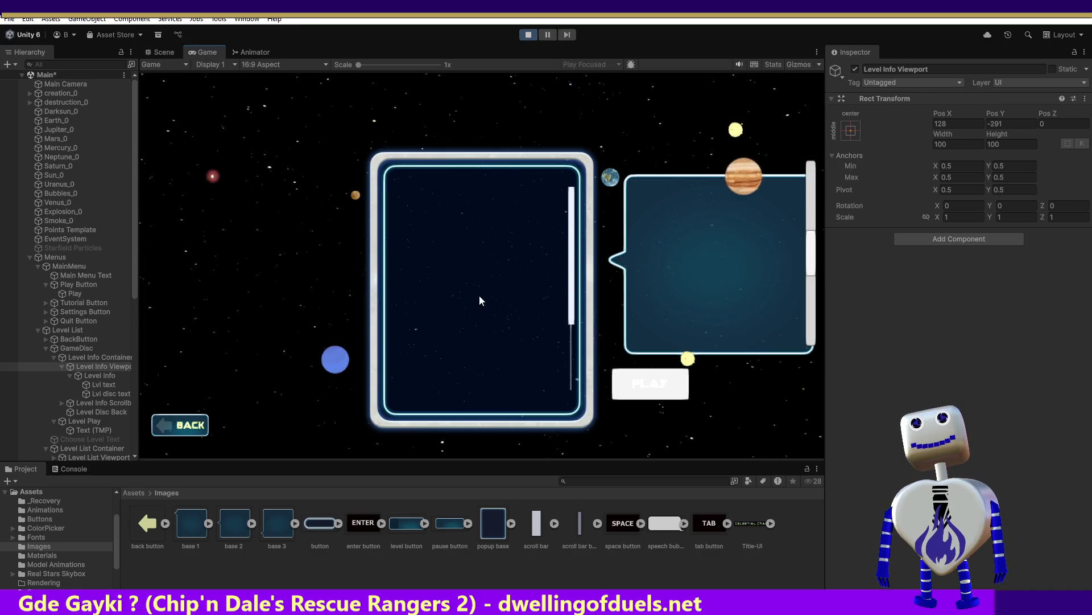
{"action": "left_click", "coordinate": [473, 239]}
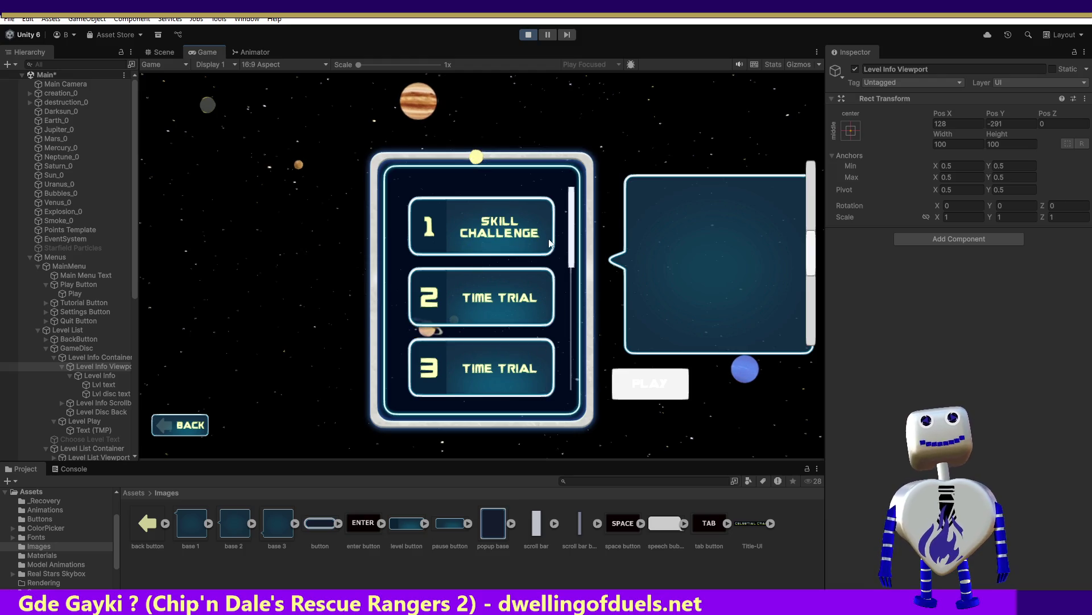
{"action": "left_click", "coordinate": [517, 227]}
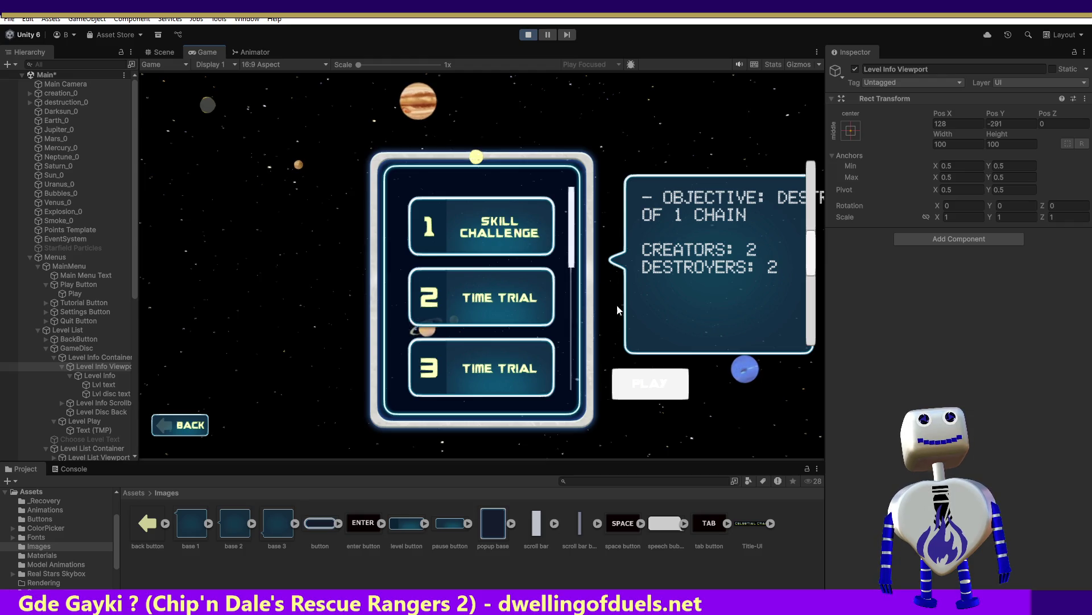
{"action": "left_click", "coordinate": [529, 35]}
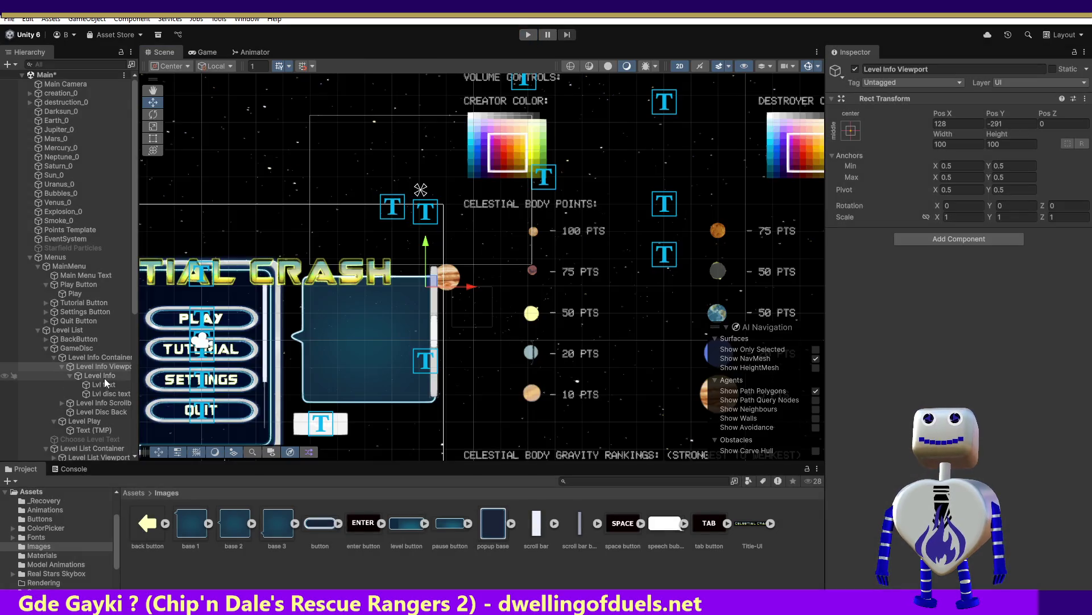
Change Lvl text's font asset from Electronic Highway Sign to Guardians SDF Original
{"action": "left_click", "coordinate": [113, 385]}
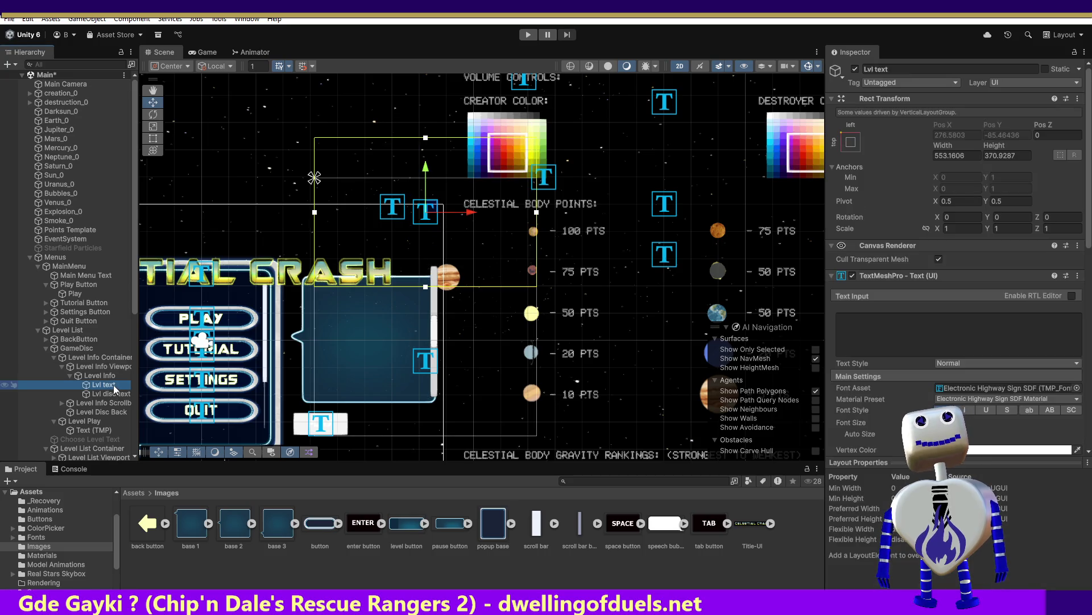
{"action": "left_click", "coordinate": [1024, 388]}
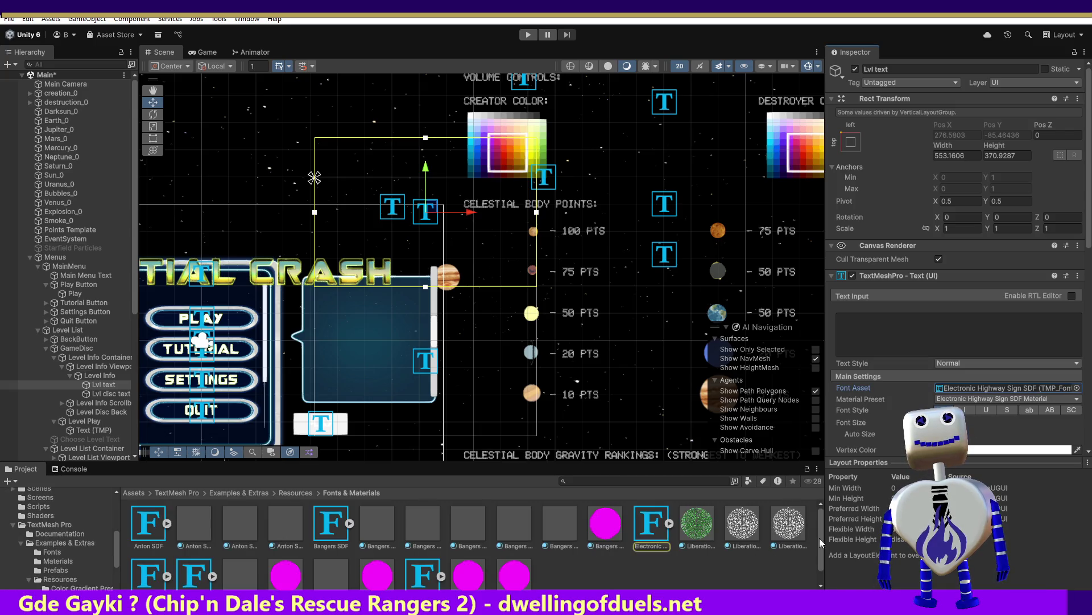
{"action": "left_click", "coordinate": [1077, 389]}
{"action": "left_click", "coordinate": [757, 443]}
{"action": "double_click", "coordinate": [758, 443]}
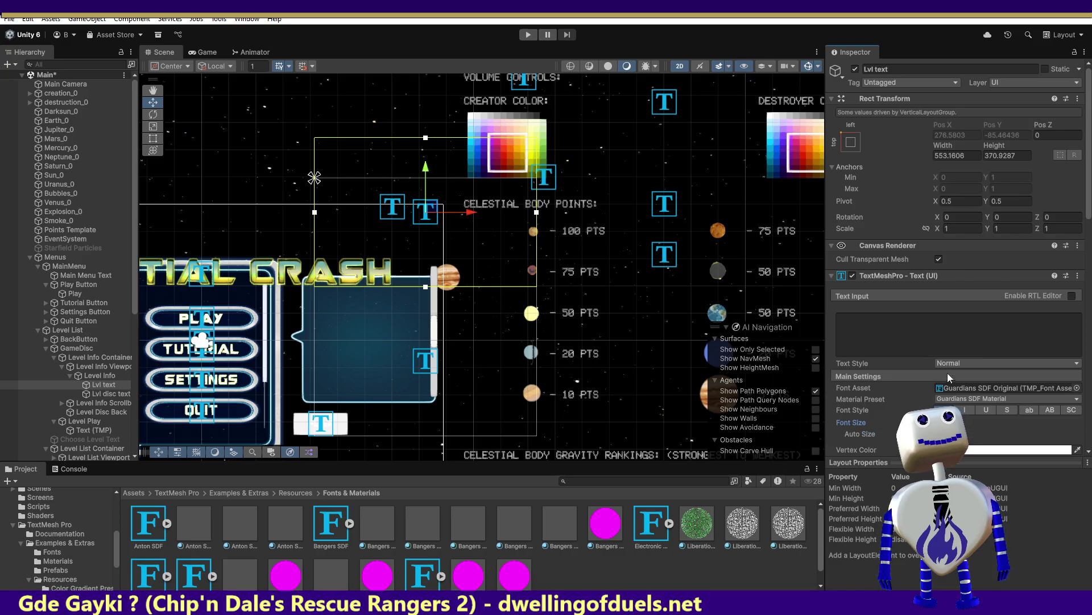
Apply Guardians SDF Original to Lvl disc text and start the game to check it
{"action": "left_click", "coordinate": [112, 394]}
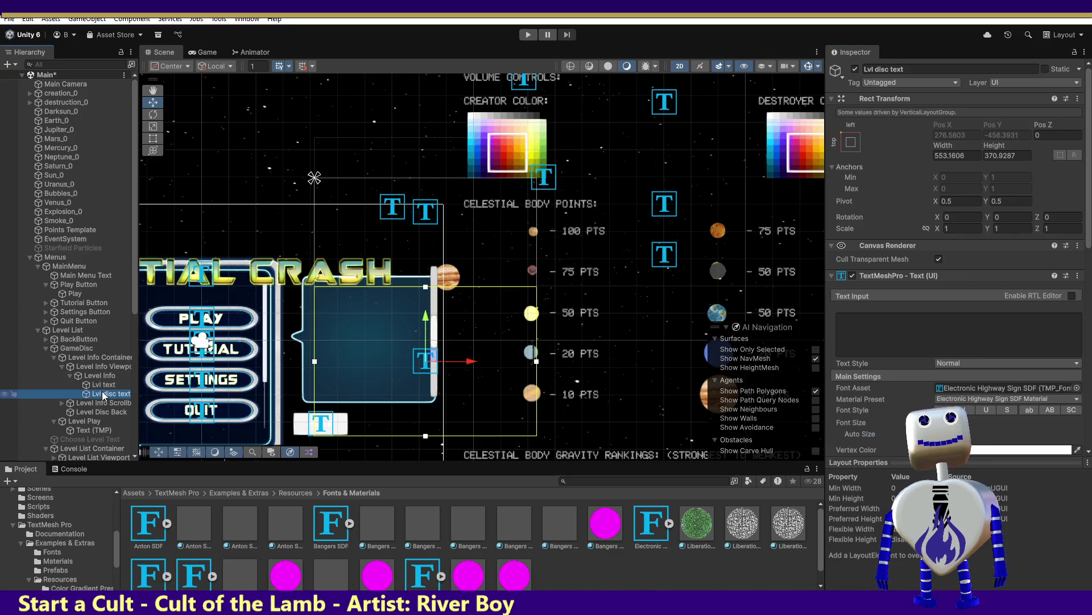
{"action": "left_click", "coordinate": [1077, 387]}
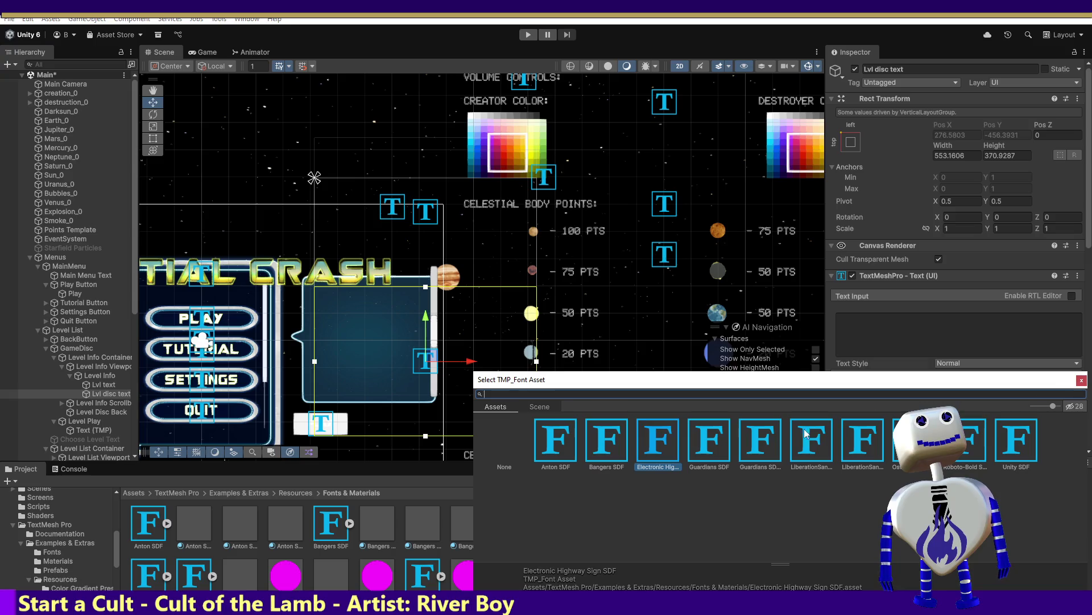
{"action": "left_click", "coordinate": [772, 443]}
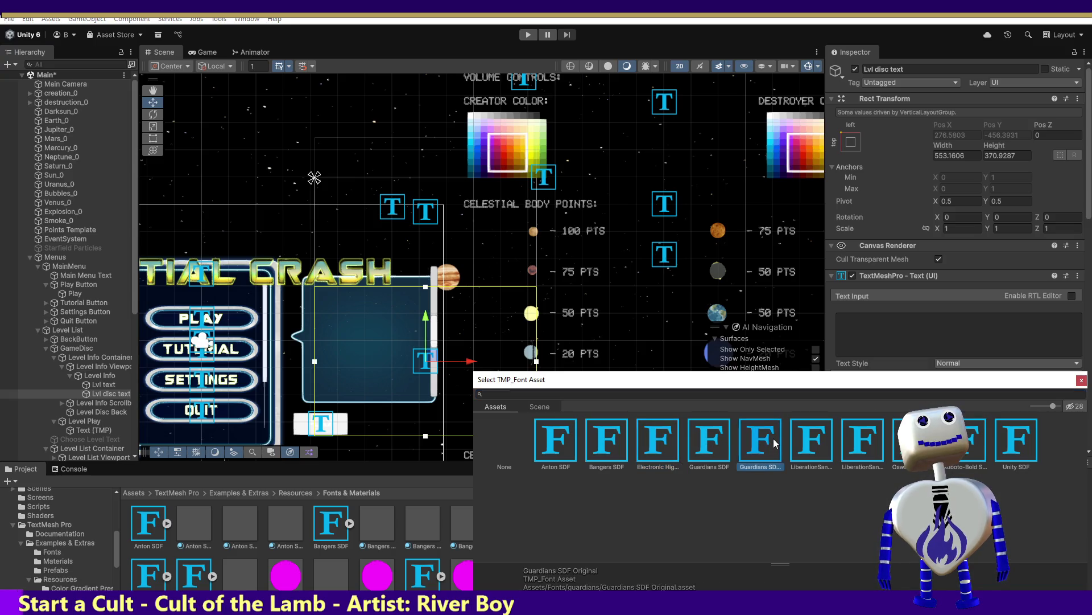
{"action": "left_click", "coordinate": [1081, 379]}
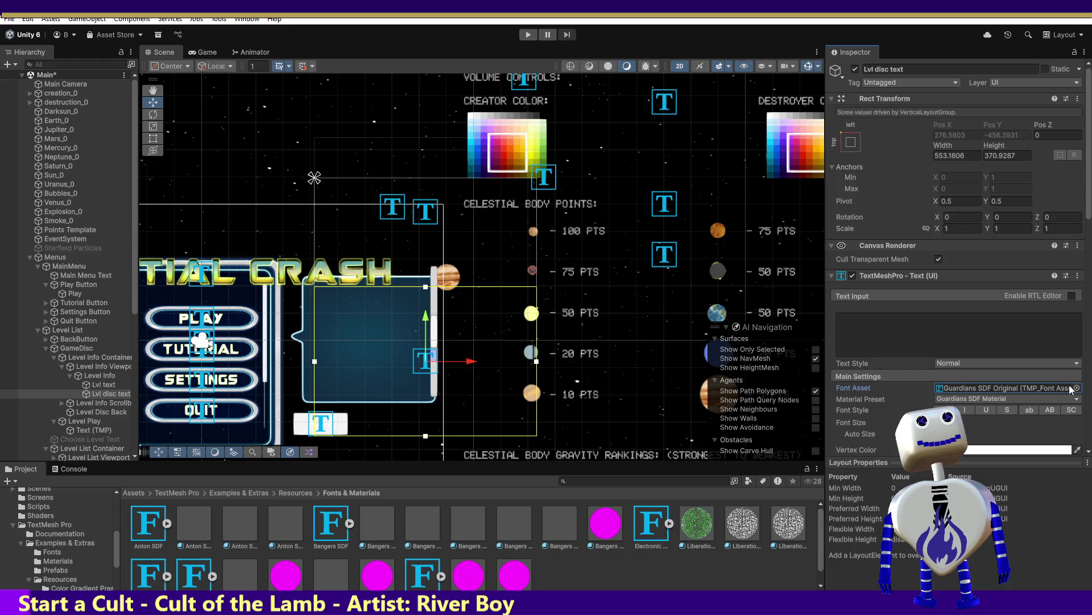
{"action": "left_click", "coordinate": [967, 422]}
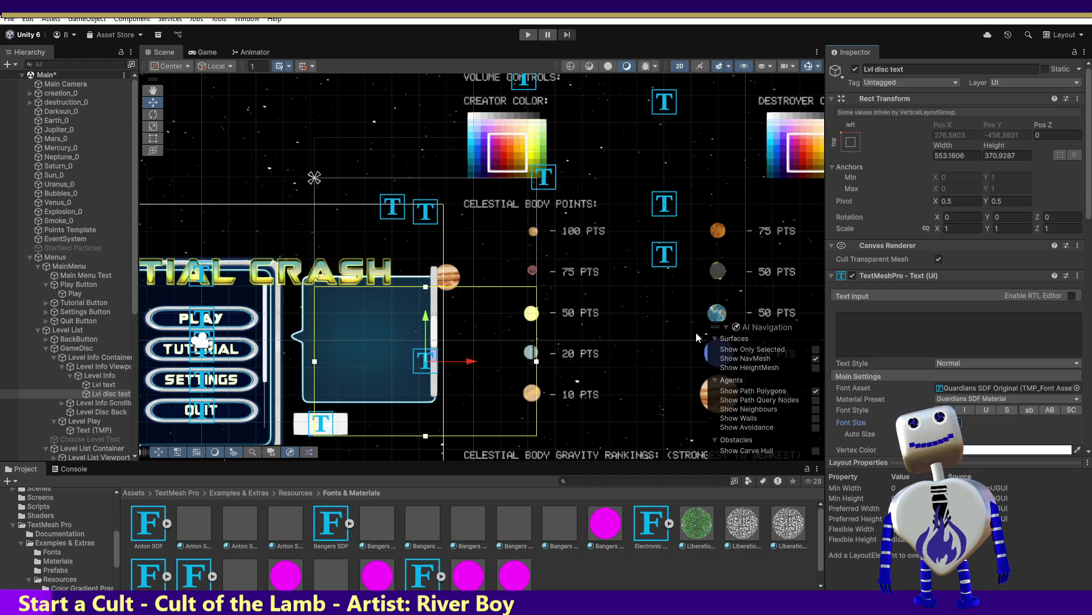
{"action": "left_click", "coordinate": [528, 35]}
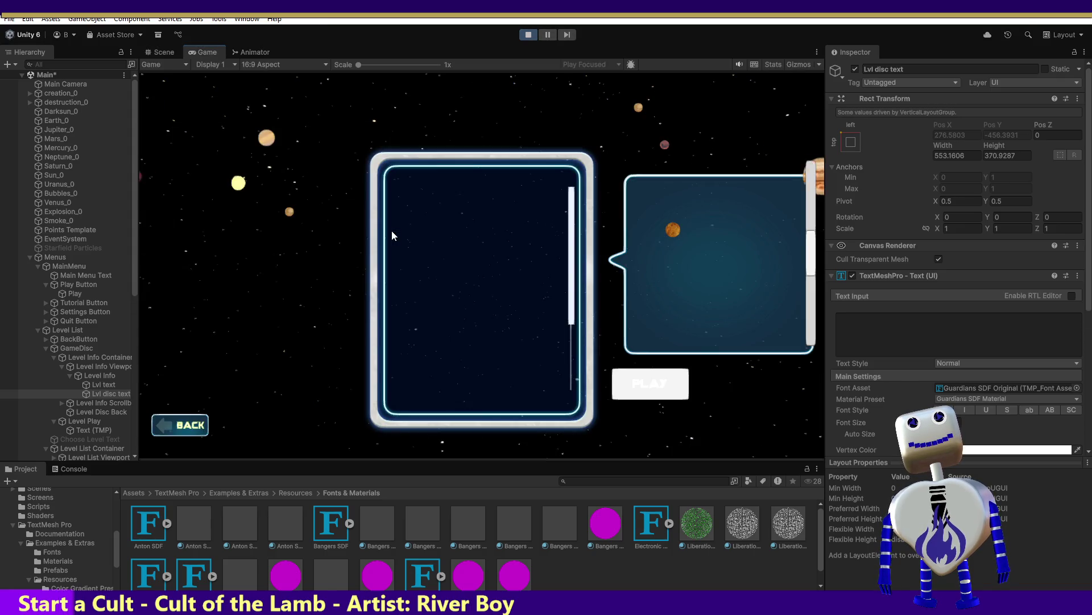
In the running game, open the level list and display the Skill Challenge objective
{"action": "left_click", "coordinate": [481, 238]}
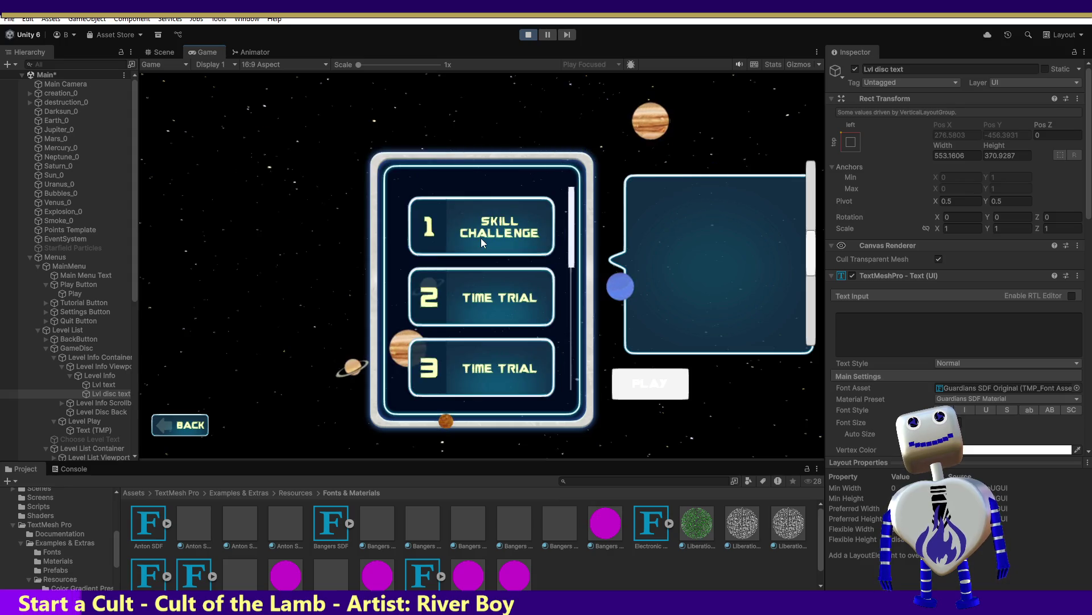
{"action": "left_click", "coordinate": [493, 233]}
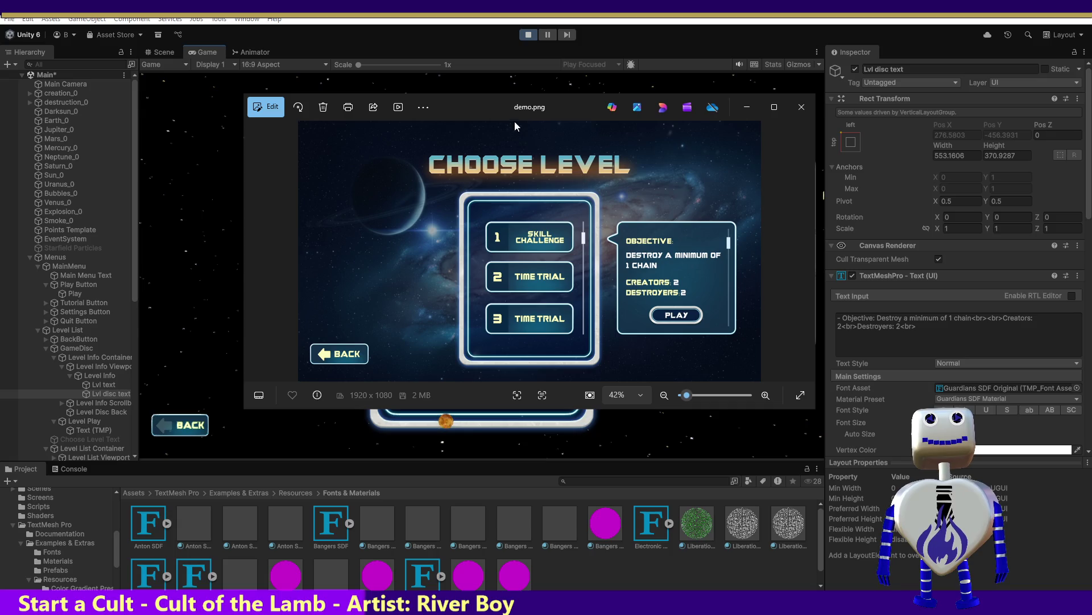
Move the demo.png reference window aside to compare it, then close it
{"action": "mouse_move", "coordinate": [521, 112]}
{"action": "left_mouse_down"}
{"action": "mouse_move", "coordinate": [617, 372]}
{"action": "mouse_move", "coordinate": [619, 344]}
{"action": "mouse_move", "coordinate": [559, 240]}
{"action": "left_mouse_up"}
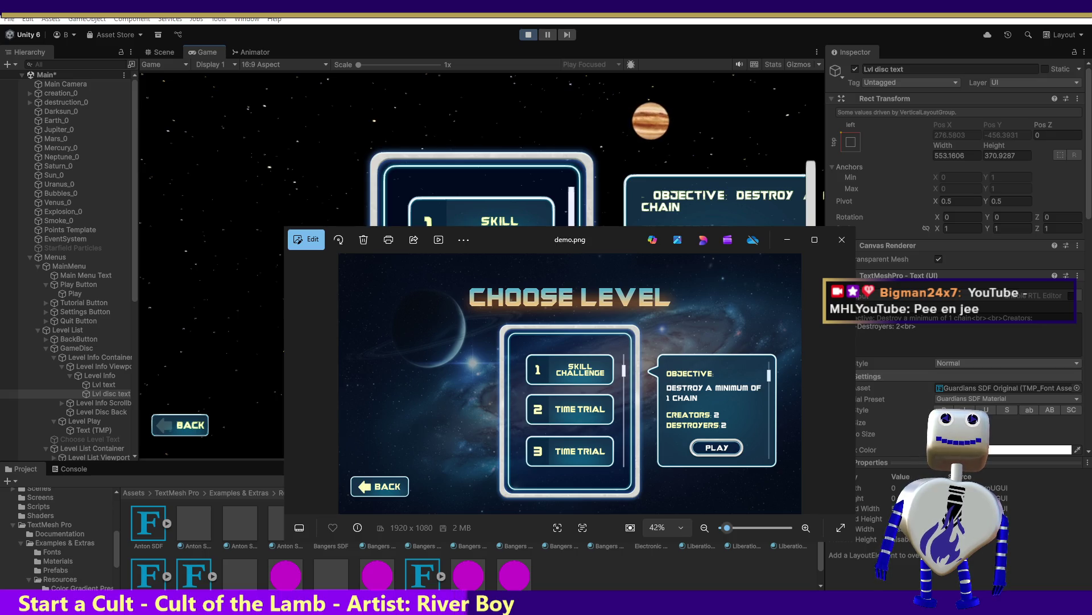
{"action": "key", "text": "alt+Tab"}
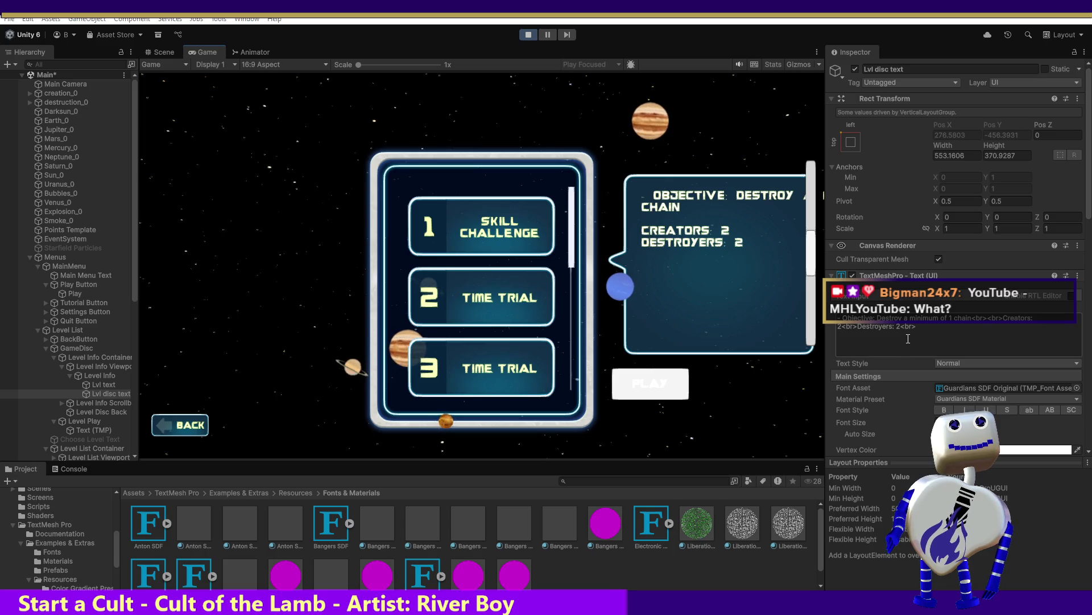
Check the Lvl disc text objective text, then select the Play button's 'play' label text
{"action": "left_click", "coordinate": [930, 324]}
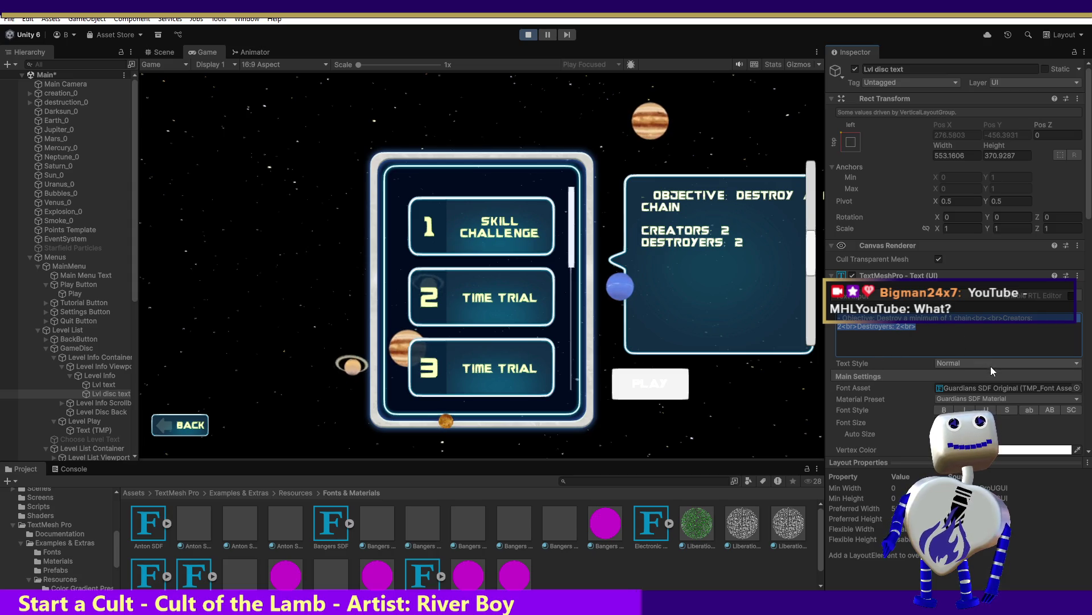
{"action": "left_click", "coordinate": [898, 332]}
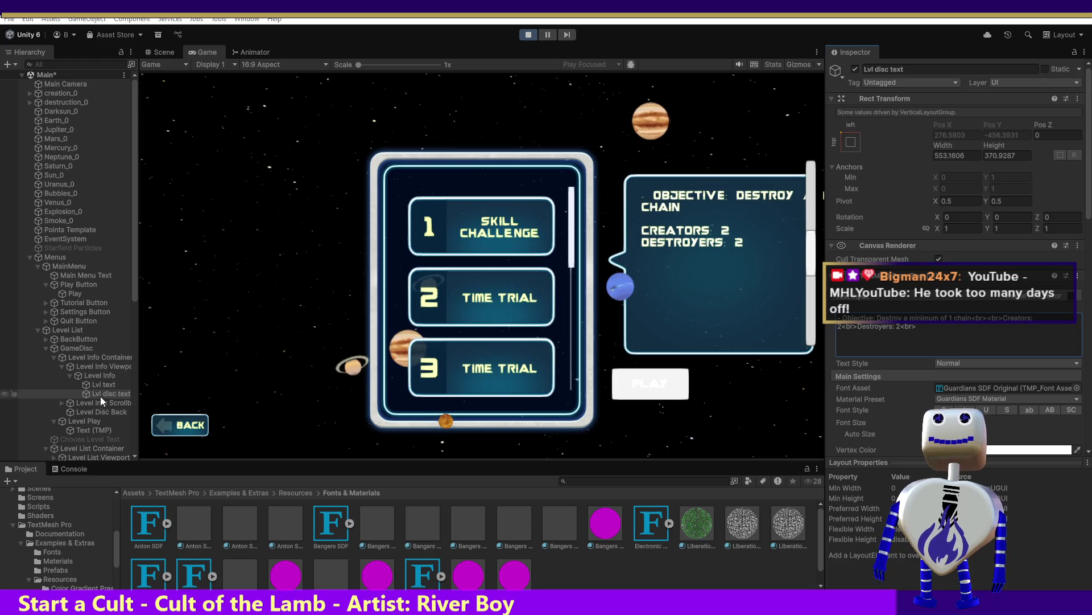
{"action": "left_click", "coordinate": [90, 432]}
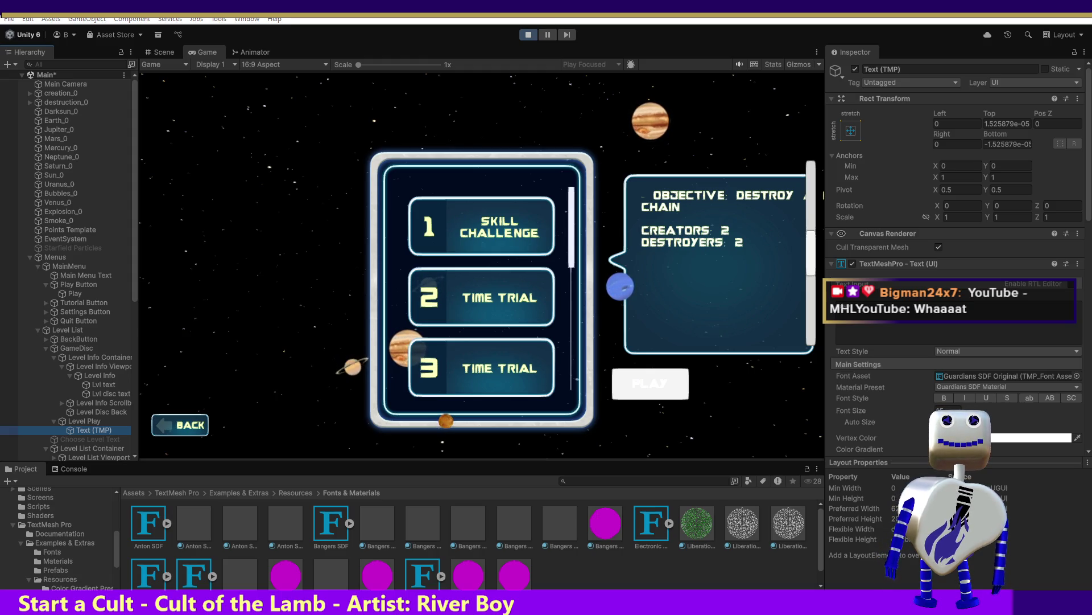
{"action": "key", "text": "alt+Tab"}
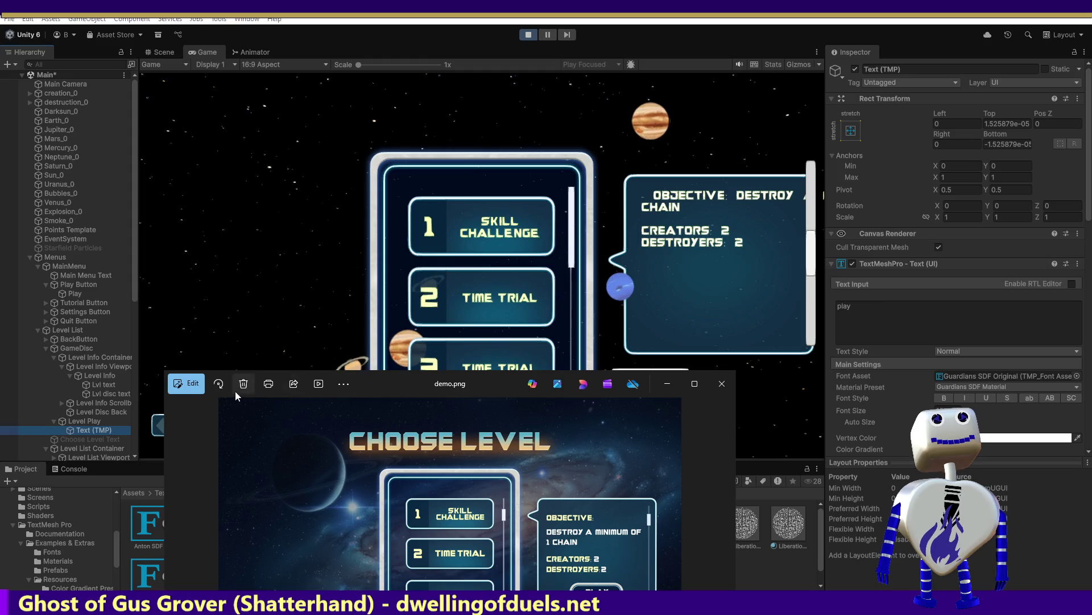
{"action": "left_click", "coordinate": [722, 384]}
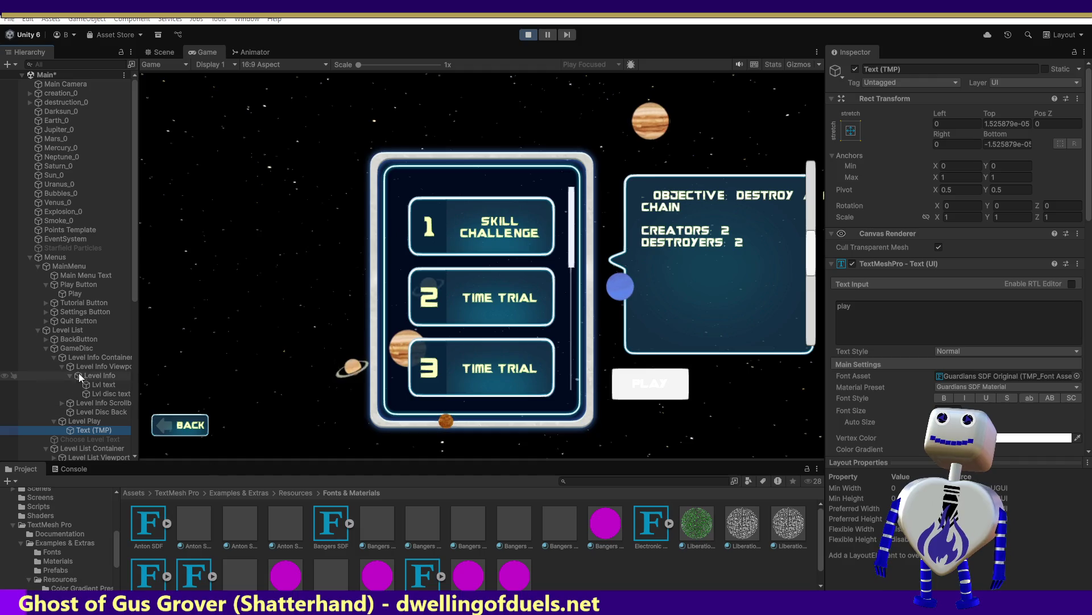
{"action": "left_click", "coordinate": [98, 367]}
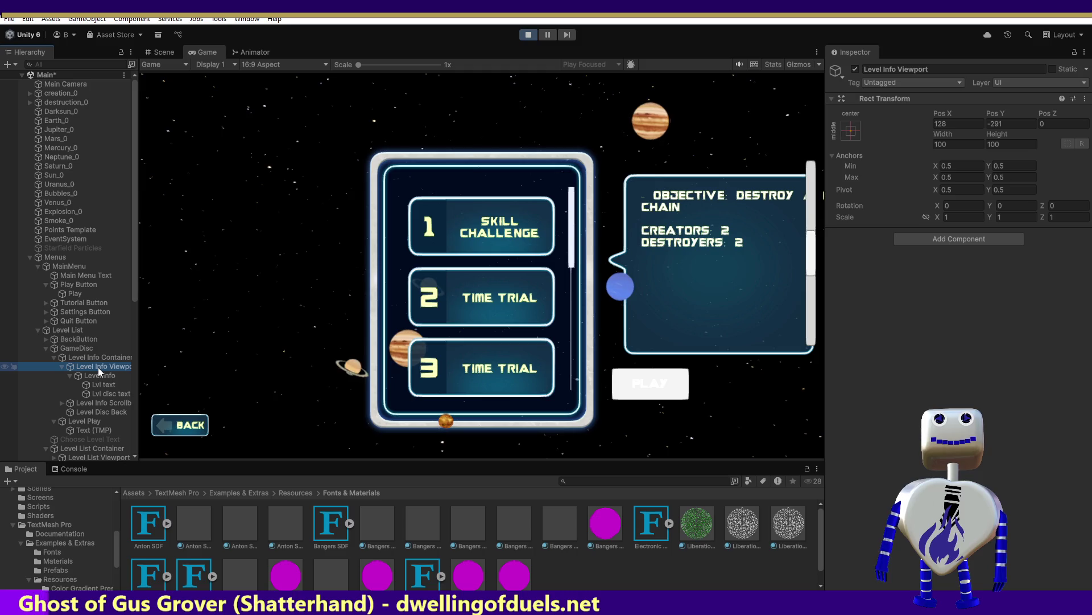
Inspect Level Info Container, Lvl text and Level Info, expanding Level Info Scrollbar
{"action": "left_click", "coordinate": [70, 356]}
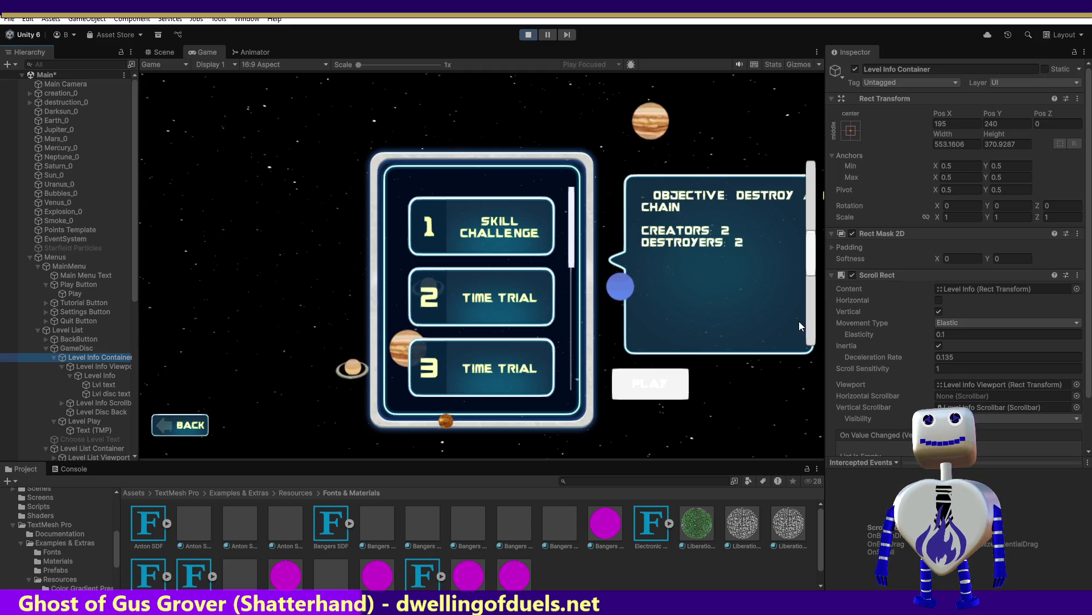
{"action": "left_click", "coordinate": [116, 384]}
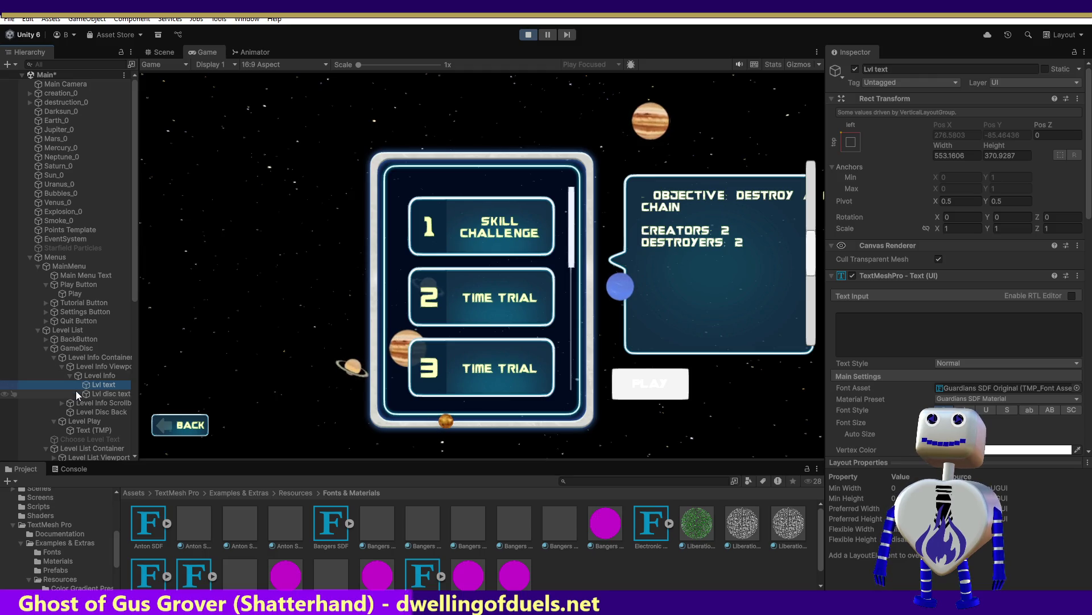
{"action": "left_click", "coordinate": [63, 403]}
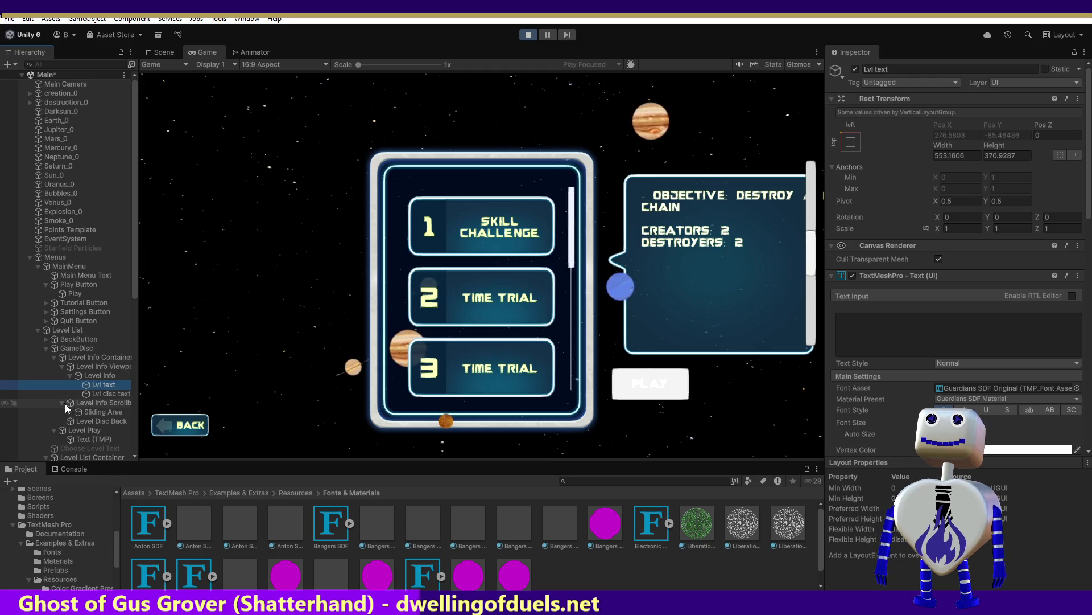
{"action": "left_click", "coordinate": [87, 378]}
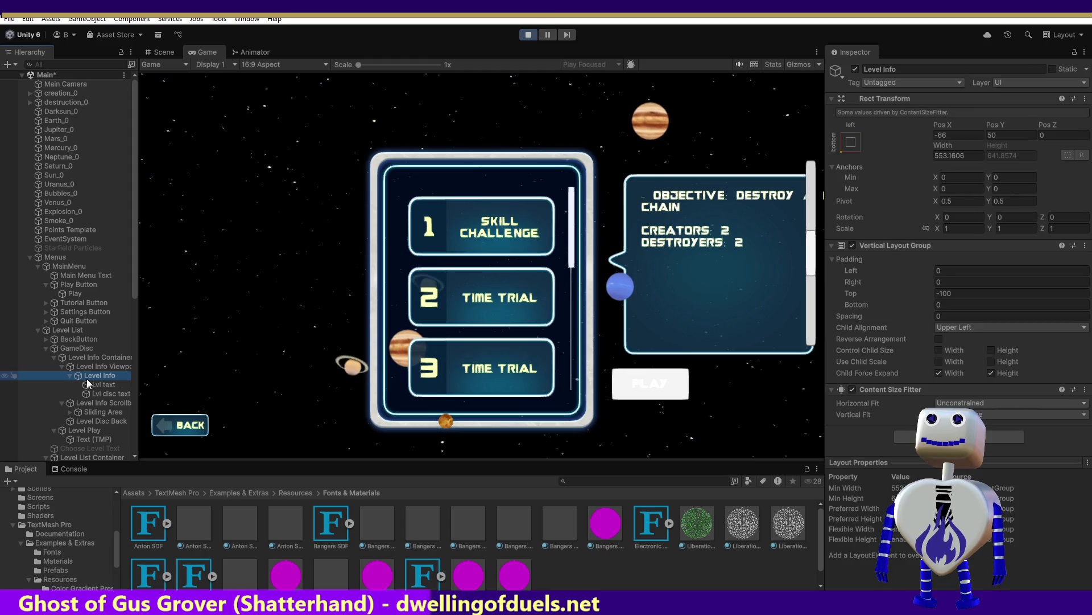
{"action": "left_click", "coordinate": [89, 384]}
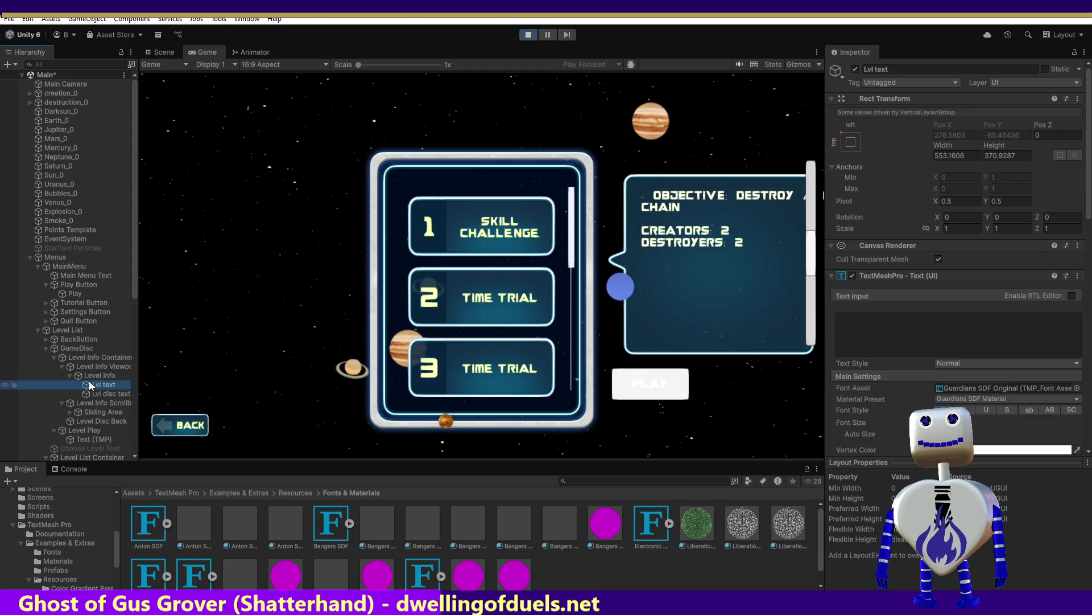
{"action": "left_click", "coordinate": [91, 392]}
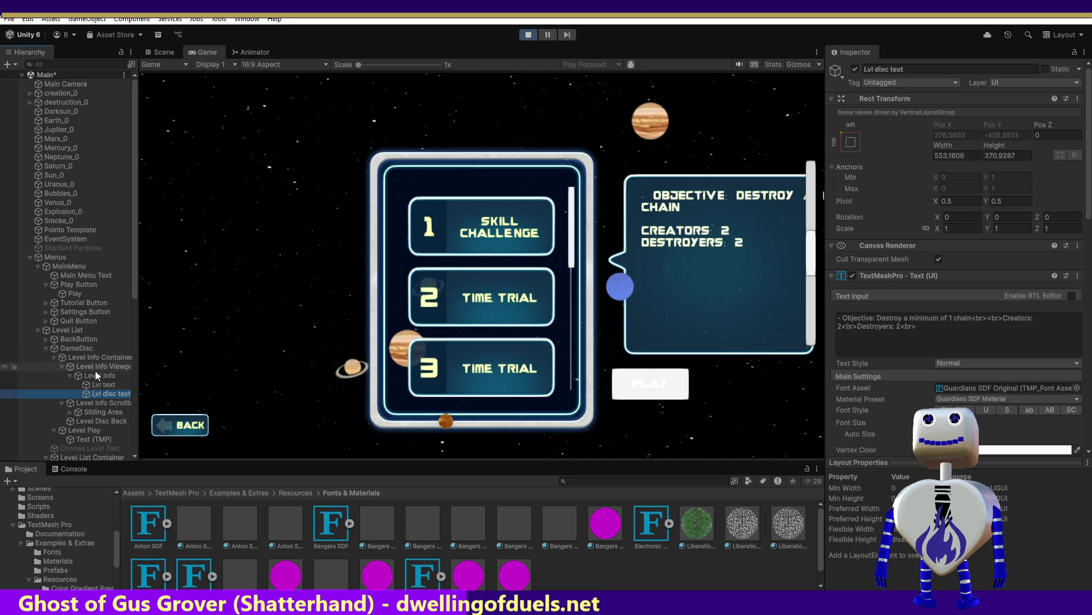
Compare Level Info's vertical layout, the Viewport size and Lvl text, ending on Lvl disc text
{"action": "left_click", "coordinate": [90, 385]}
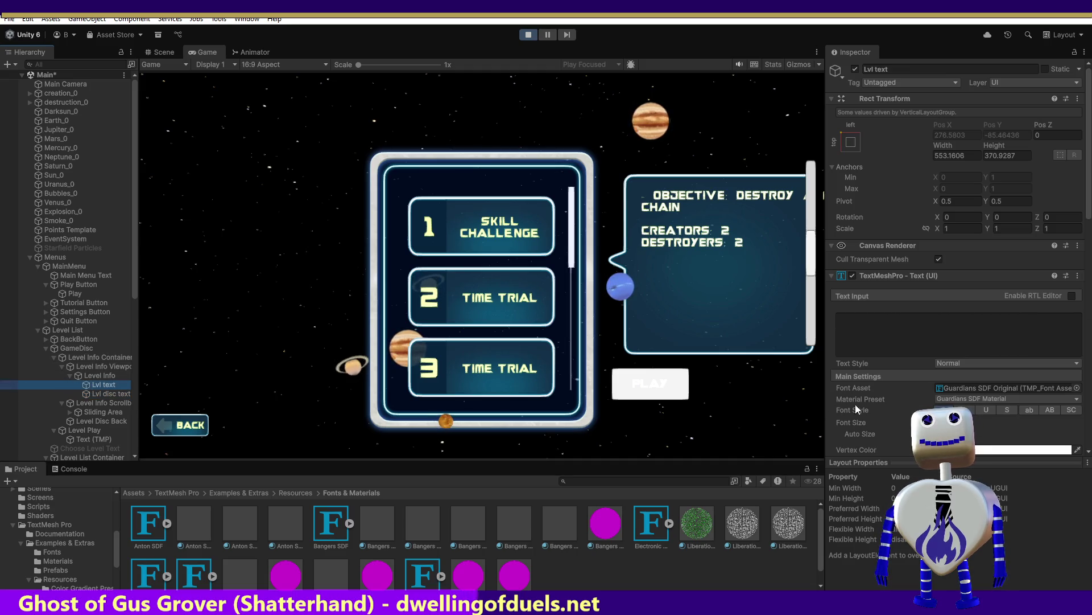
{"action": "scroll", "coordinate": [913, 357], "scroll_direction": "down", "scroll_amount": 4}
{"action": "scroll", "coordinate": [909, 361], "scroll_direction": "up", "scroll_amount": 2}
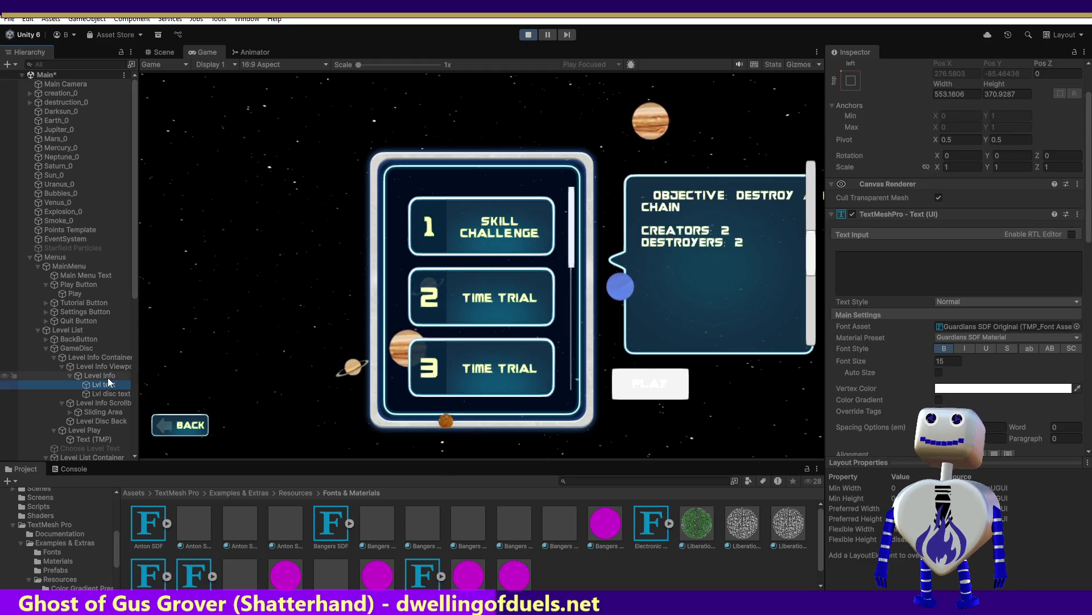
{"action": "left_click", "coordinate": [106, 376]}
{"action": "left_click", "coordinate": [106, 367]}
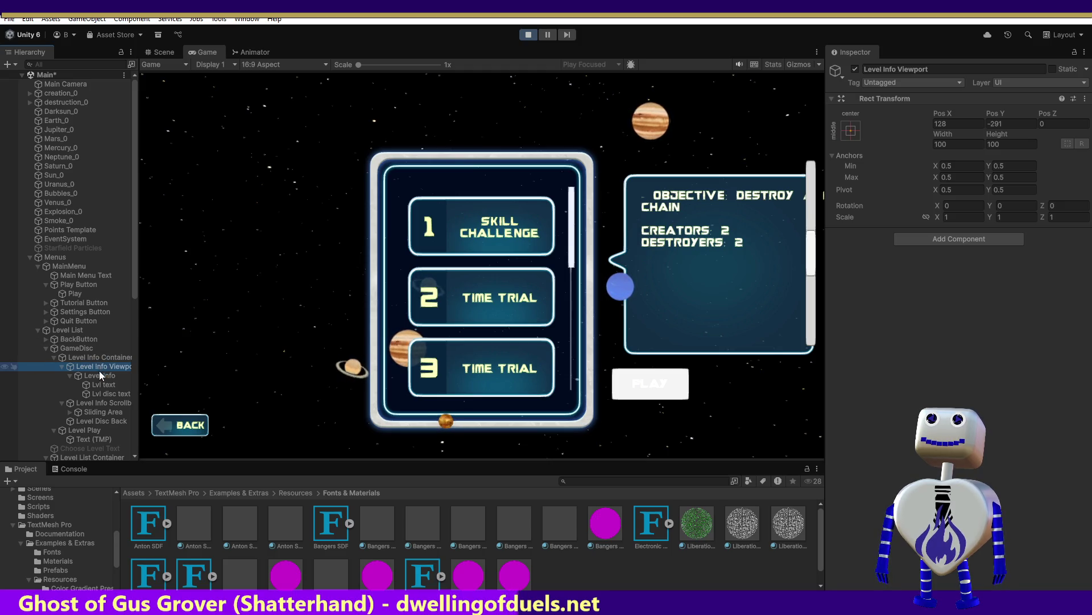
{"action": "left_click", "coordinate": [108, 376]}
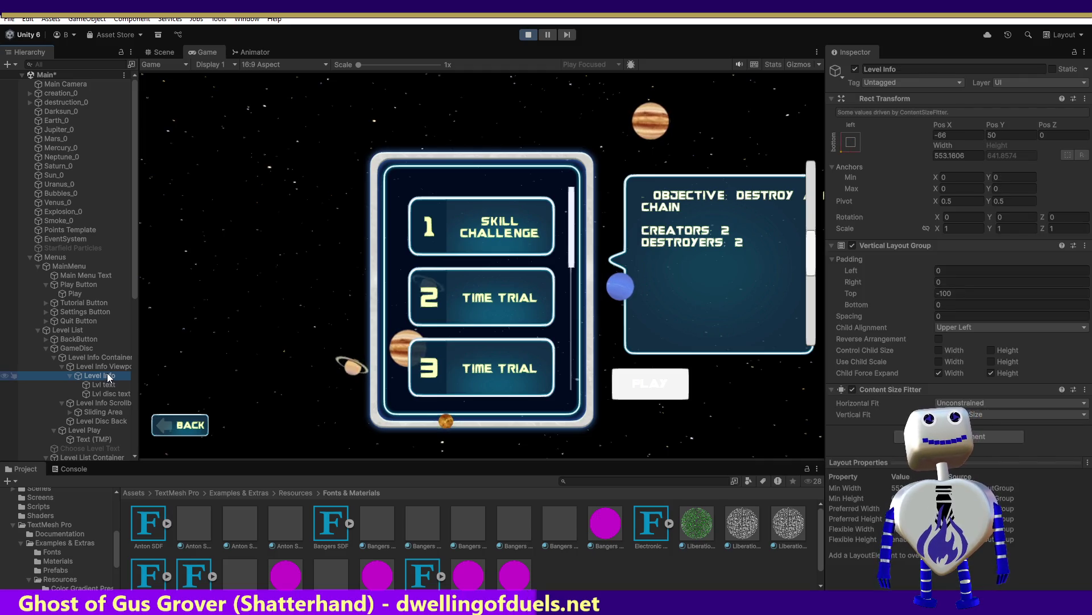
{"action": "left_click", "coordinate": [110, 387]}
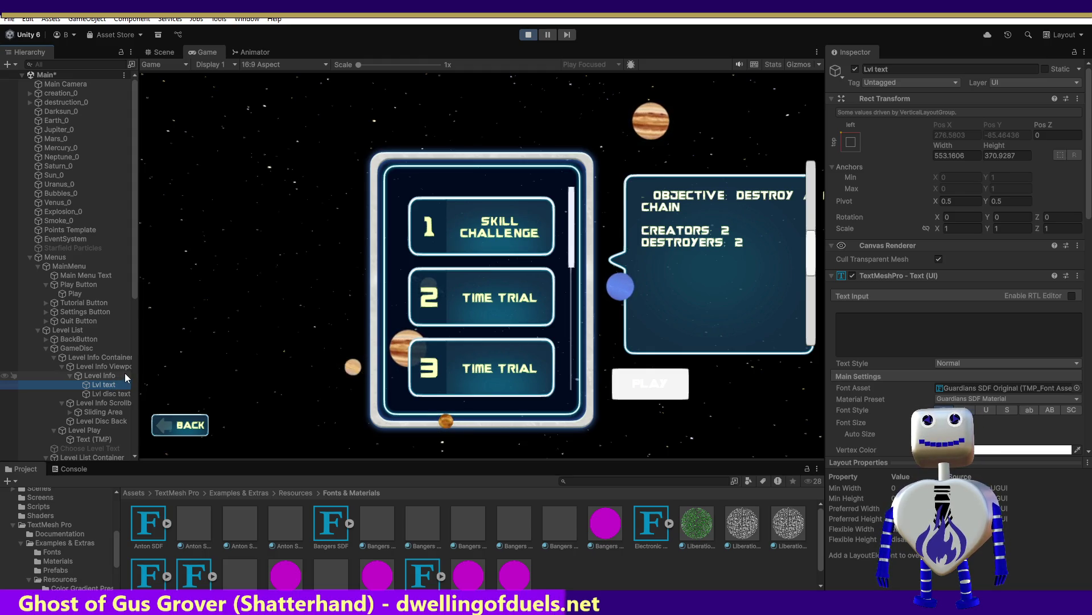
{"action": "left_click", "coordinate": [122, 393]}
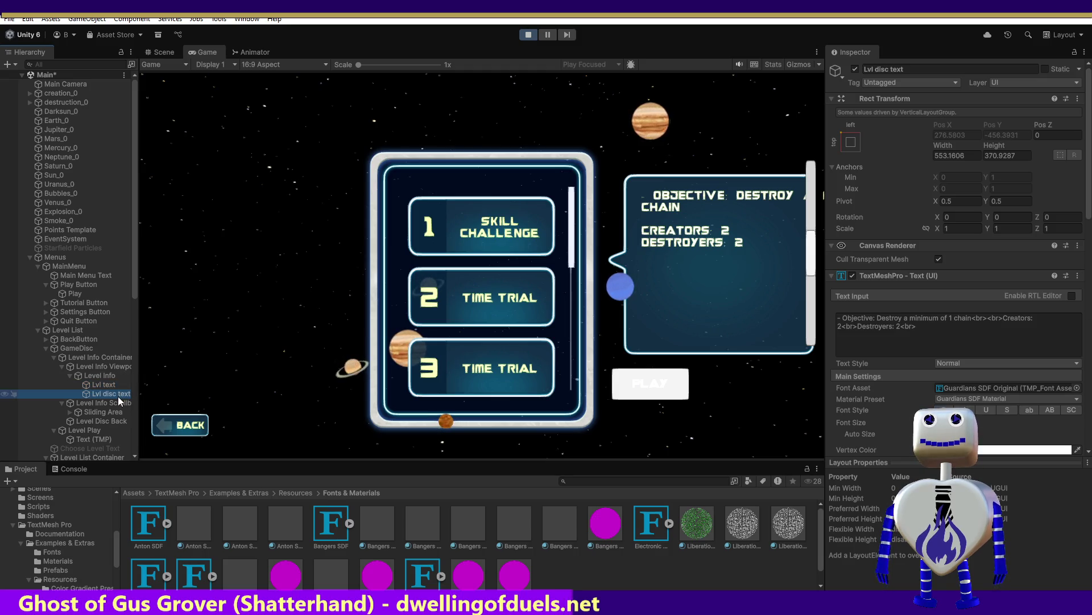
{"action": "left_click", "coordinate": [104, 386]}
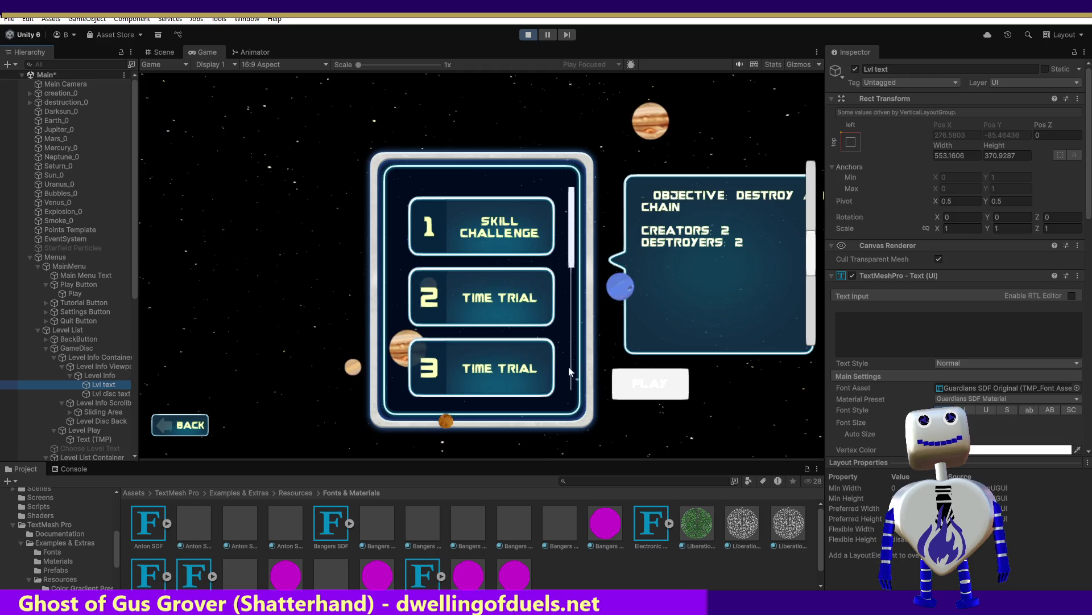
{"action": "left_click", "coordinate": [925, 332]}
{"action": "type", "text": "OBJECT"}
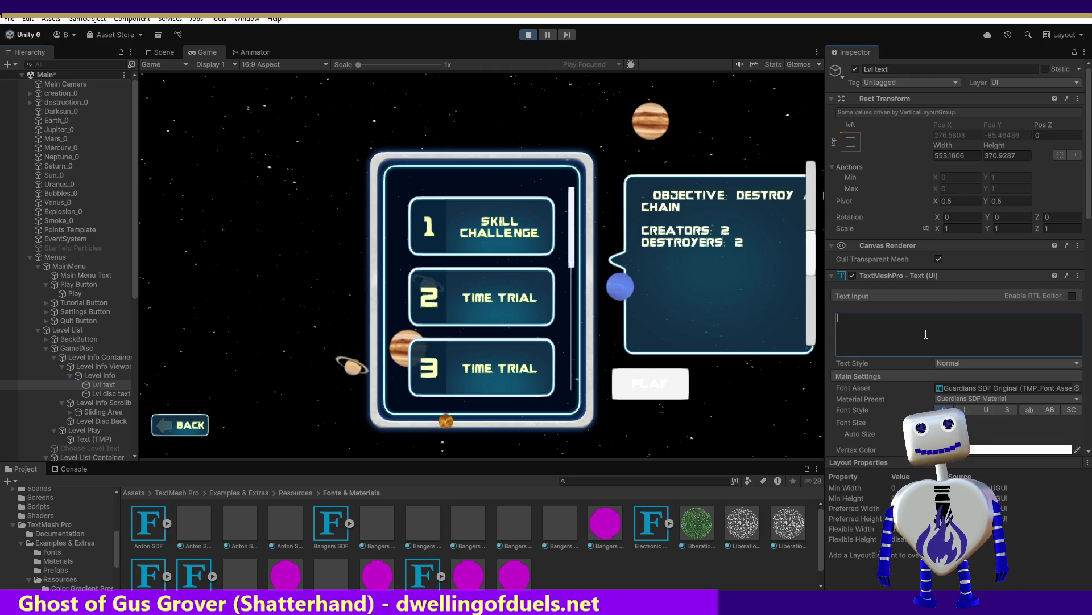
{"action": "type", "text": "IVE"}
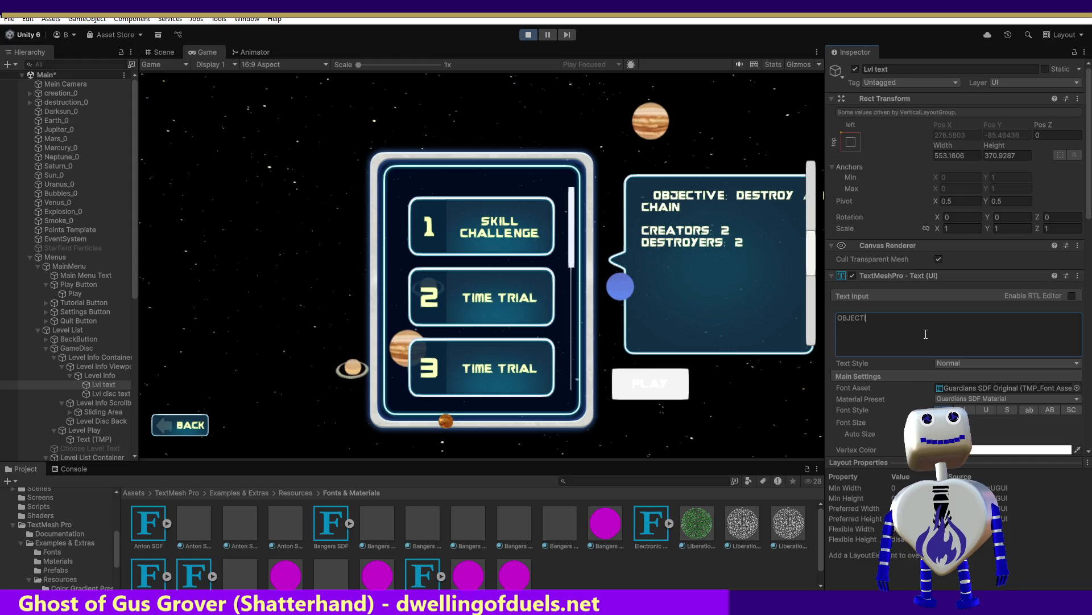
{"action": "type", "text": ":"}
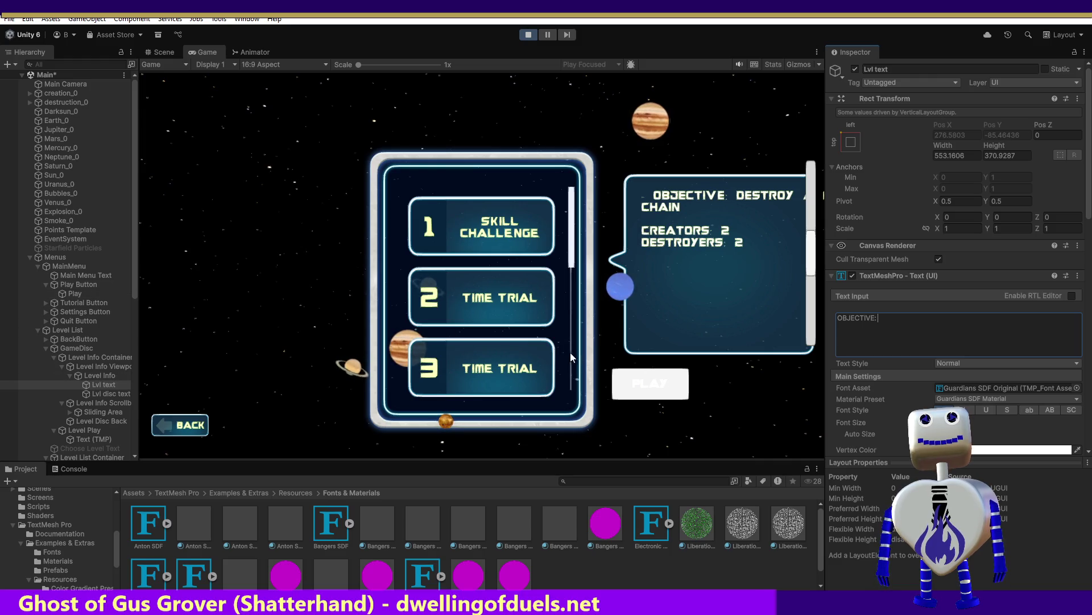
{"action": "type", "text": "ddd"}
{"action": "key", "text": "BackSpace"}
{"action": "key", "text": "BackSpace"}
{"action": "key", "text": "BackSpace"}
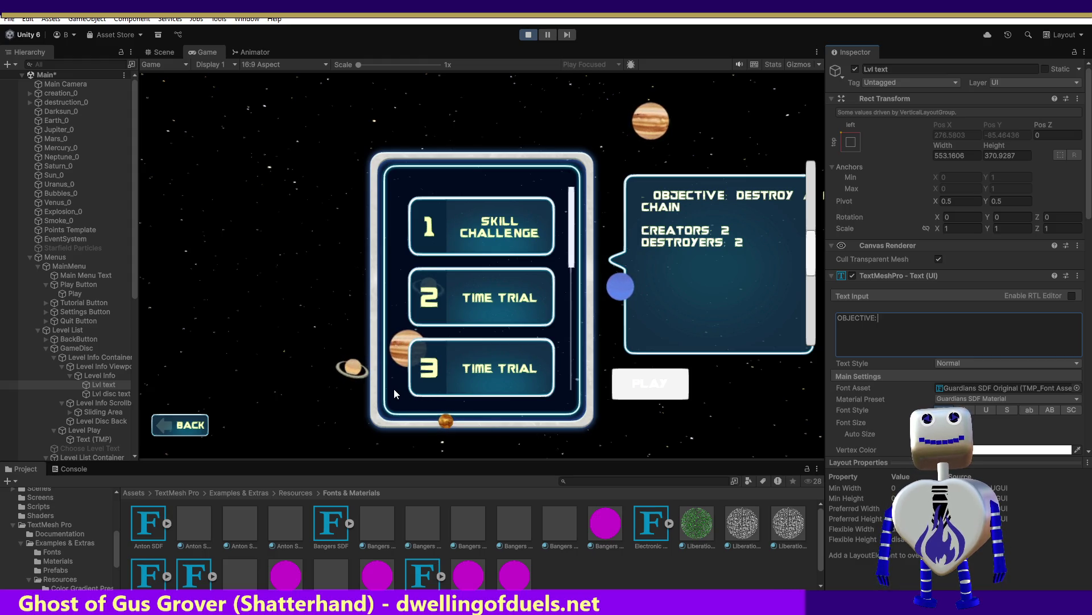
{"action": "left_click", "coordinate": [90, 394]}
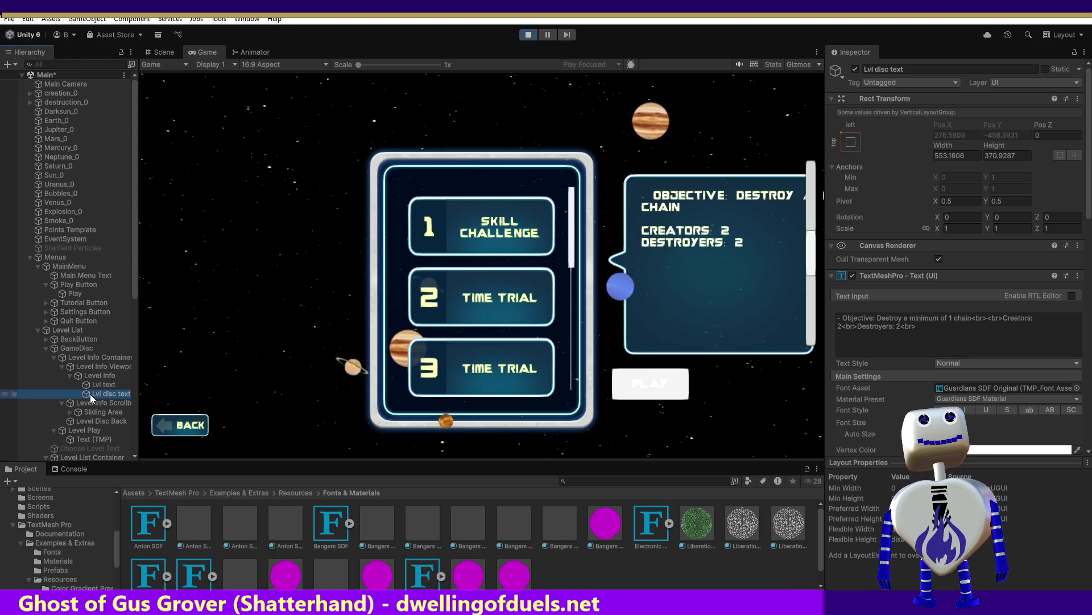
{"action": "left_click", "coordinate": [91, 385]}
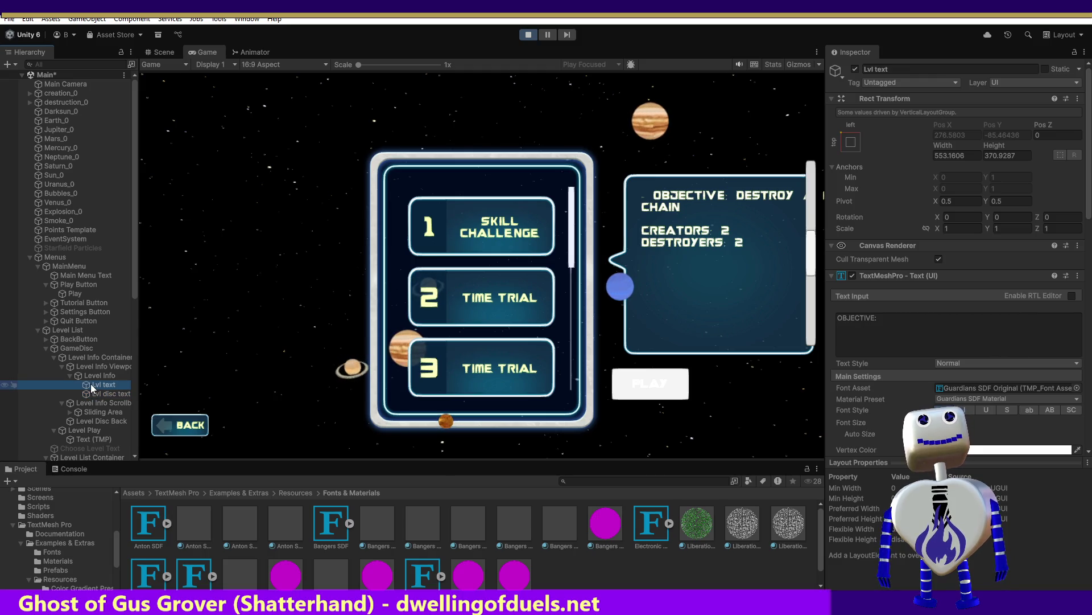
{"action": "left_click", "coordinate": [89, 392]}
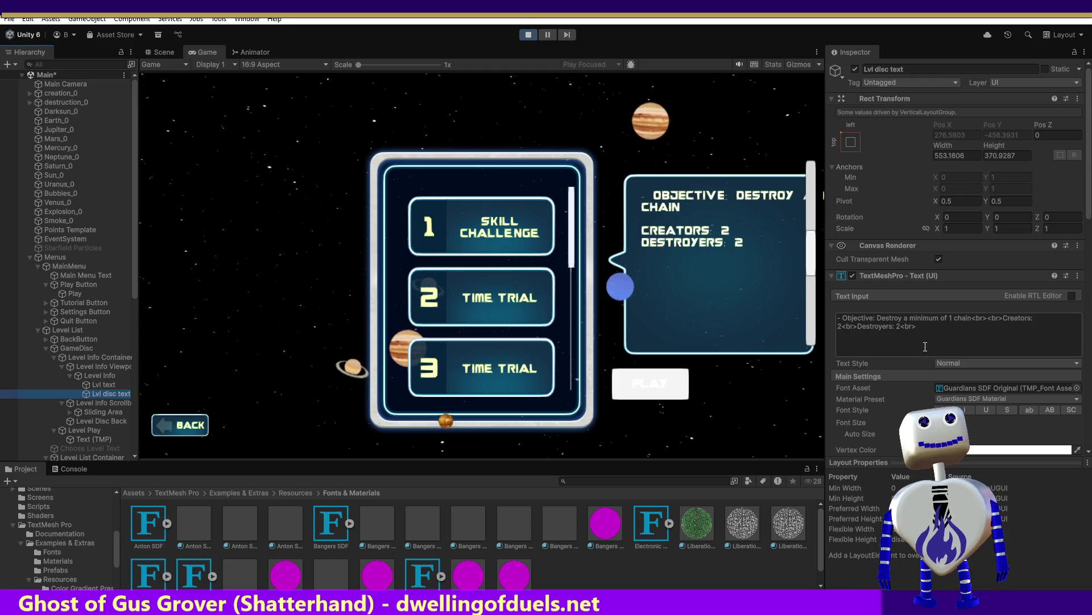
{"action": "left_click", "coordinate": [104, 385]}
{"action": "left_click", "coordinate": [154, 53]}
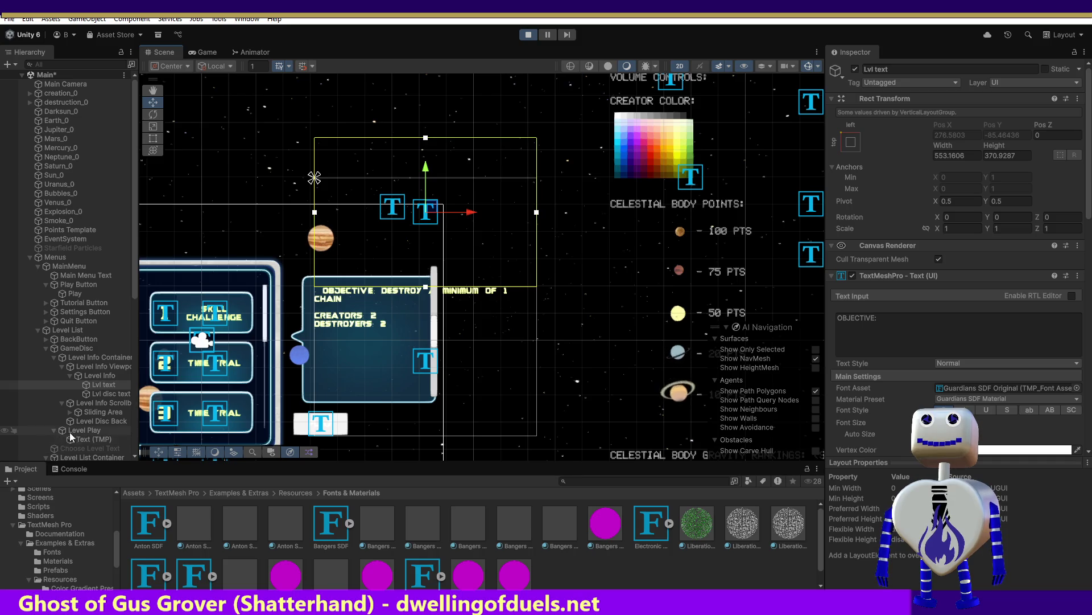
Frame Lvl text and Lvl disc text in the Scene view and zoom out to the info panel
{"action": "double_click", "coordinate": [101, 384]}
{"action": "double_click", "coordinate": [101, 393]}
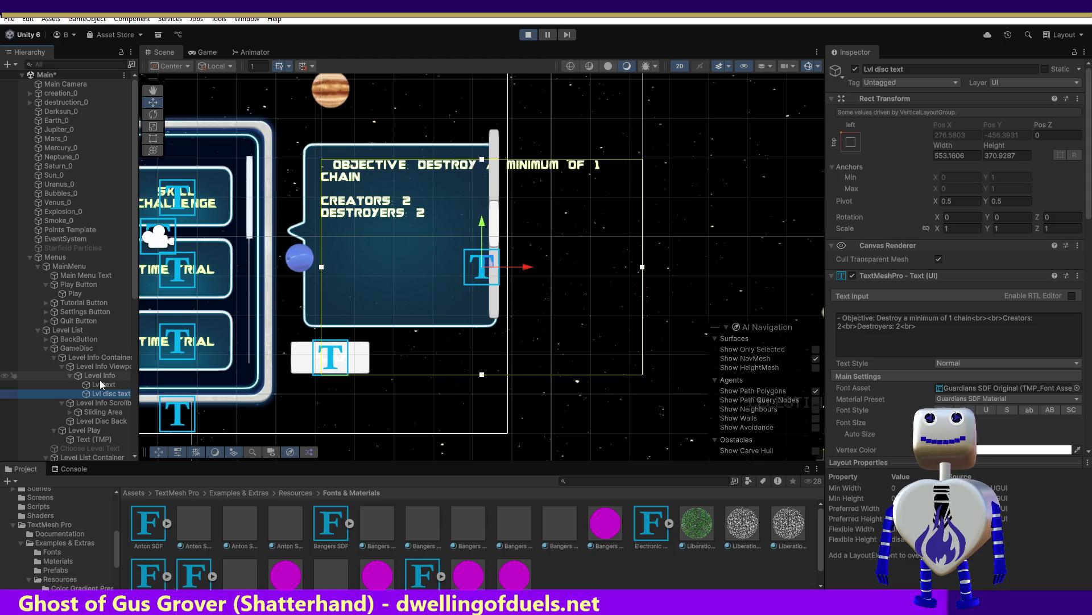
{"action": "left_click", "coordinate": [100, 383]}
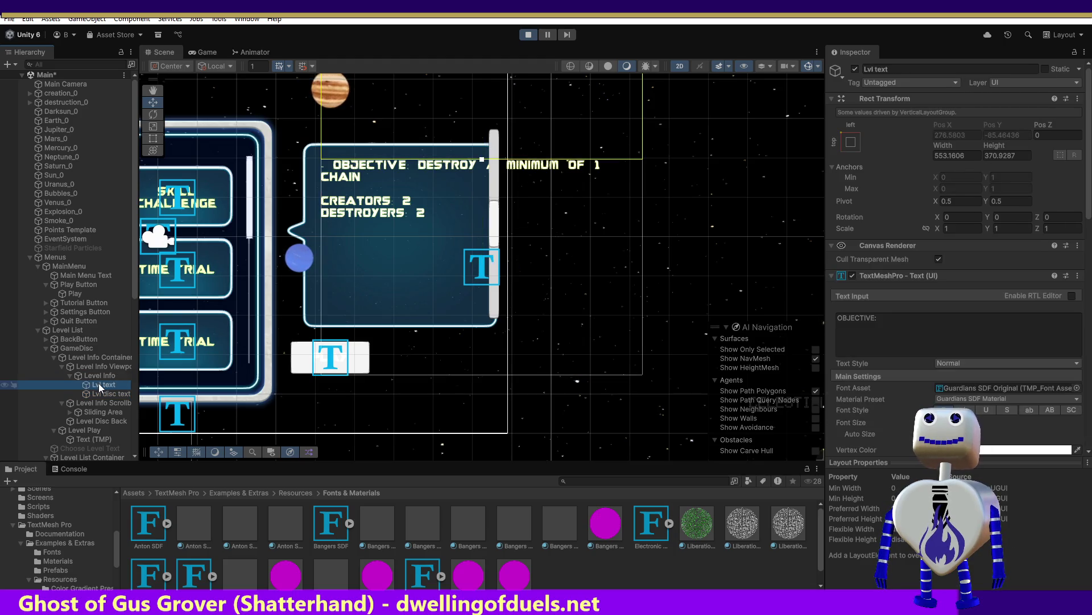
{"action": "scroll", "coordinate": [449, 353], "scroll_direction": "down", "scroll_amount": 5}
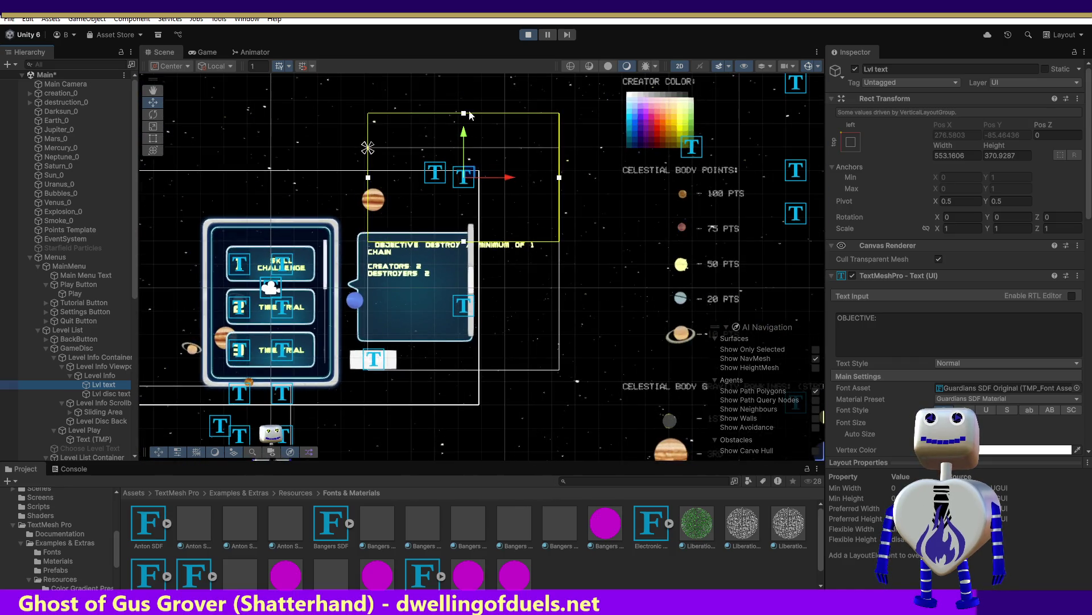
{"action": "left_click", "coordinate": [469, 175]}
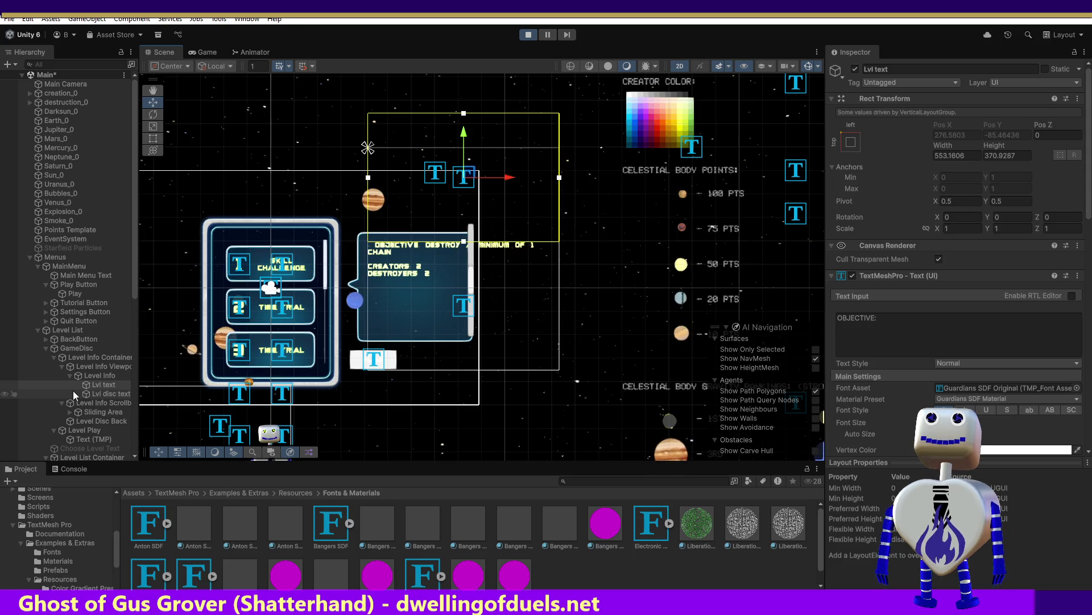
{"action": "right_click", "coordinate": [94, 386]}
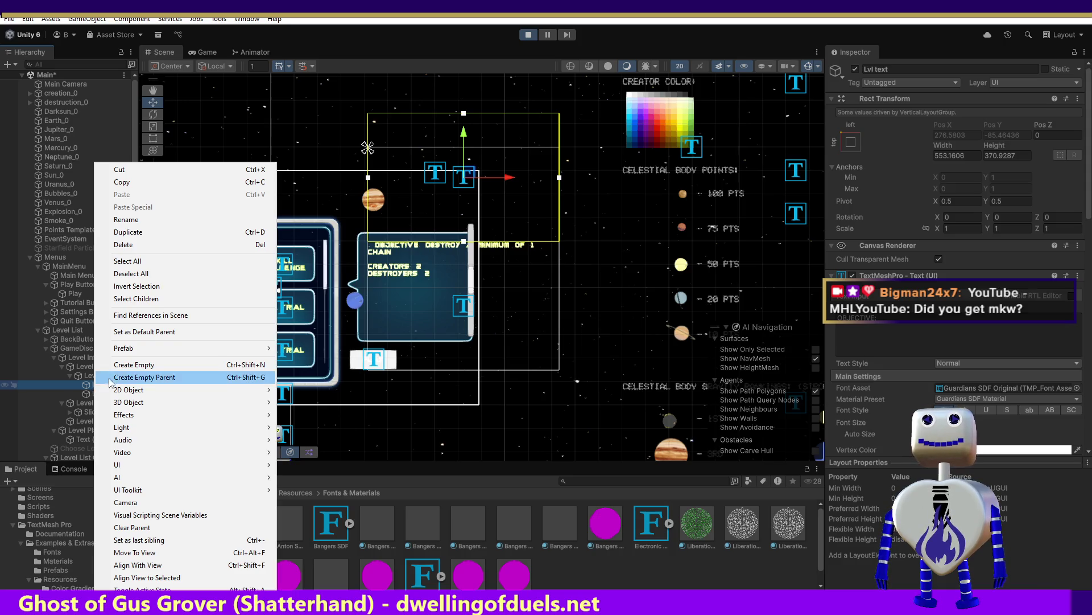
Delete the Lvl text object, select Lvl disc text, and stop Play mode
{"action": "left_click", "coordinate": [140, 244]}
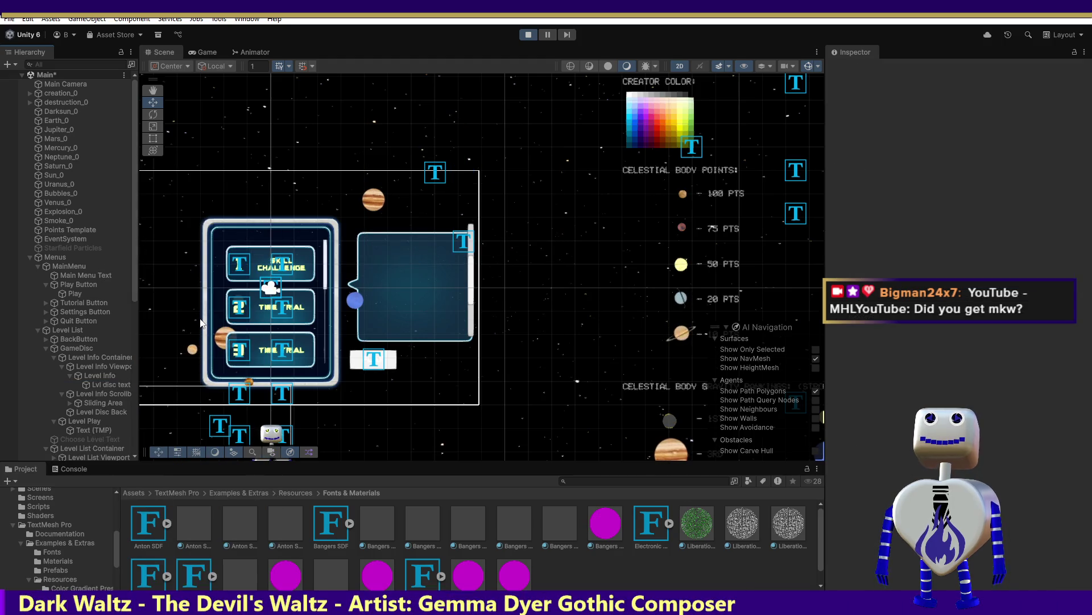
{"action": "left_click", "coordinate": [108, 385]}
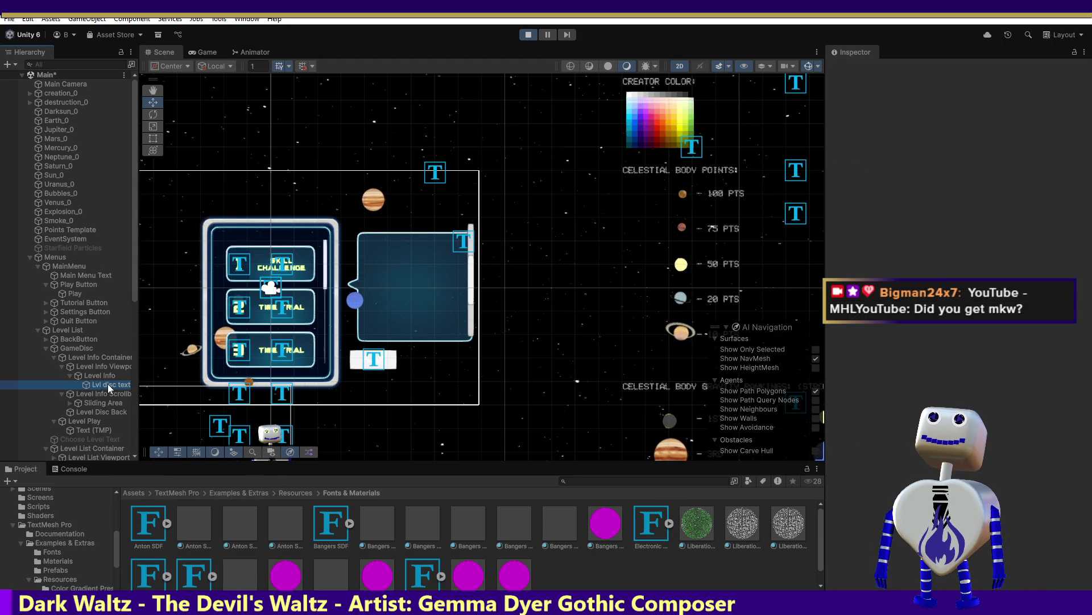
{"action": "left_click", "coordinate": [472, 245]}
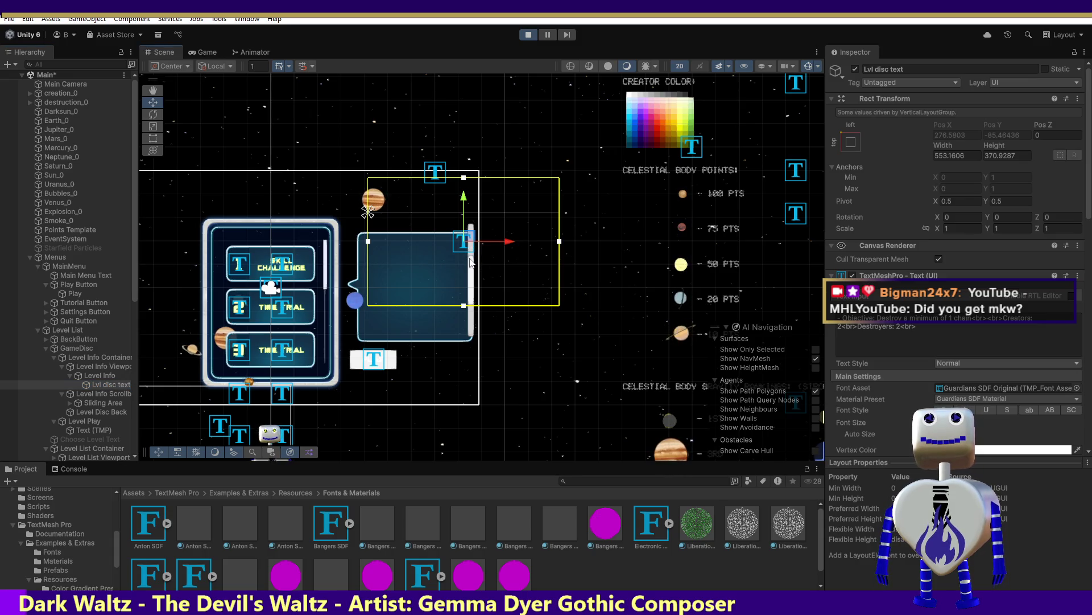
{"action": "left_click", "coordinate": [528, 35]}
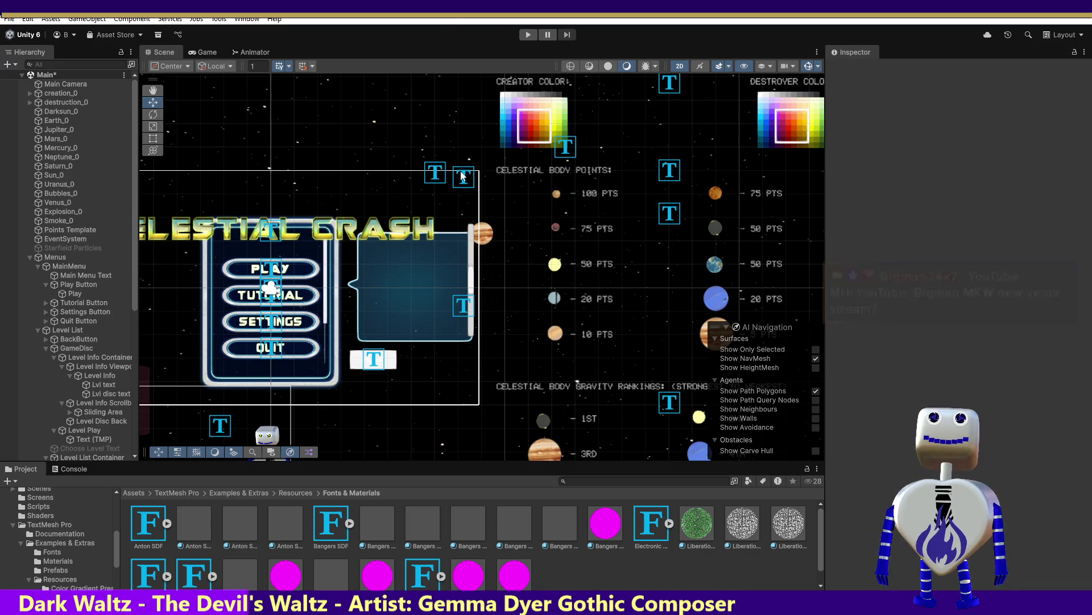
Play the game, open the level list and drag the info panel scrollbar to test scrolling
{"action": "left_click", "coordinate": [528, 35]}
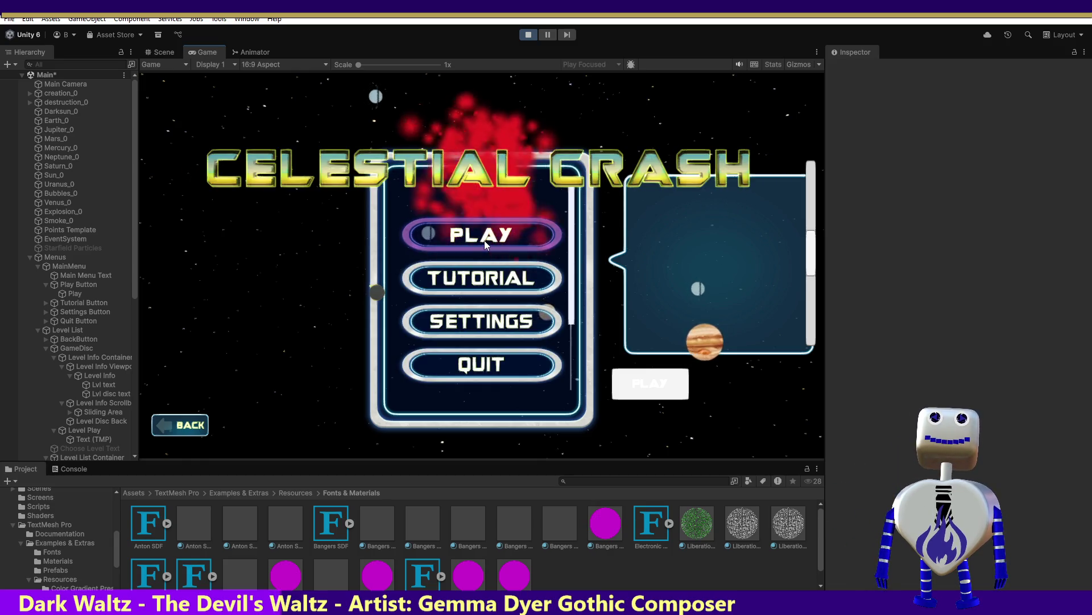
{"action": "left_click", "coordinate": [484, 239]}
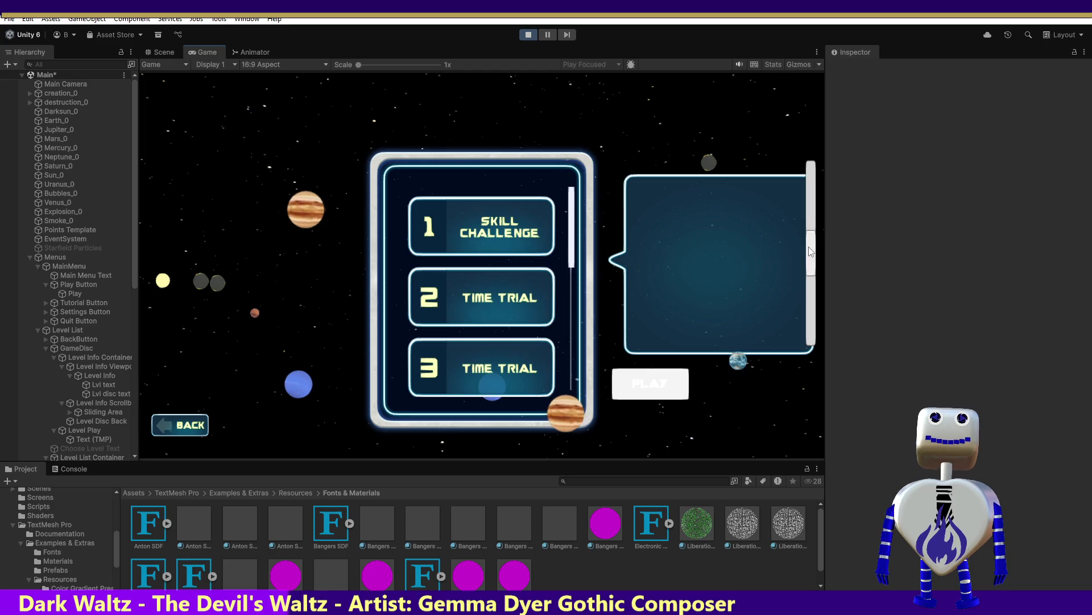
{"action": "left_click_drag", "start_coordinate": [808, 247], "coordinate": [811, 226]}
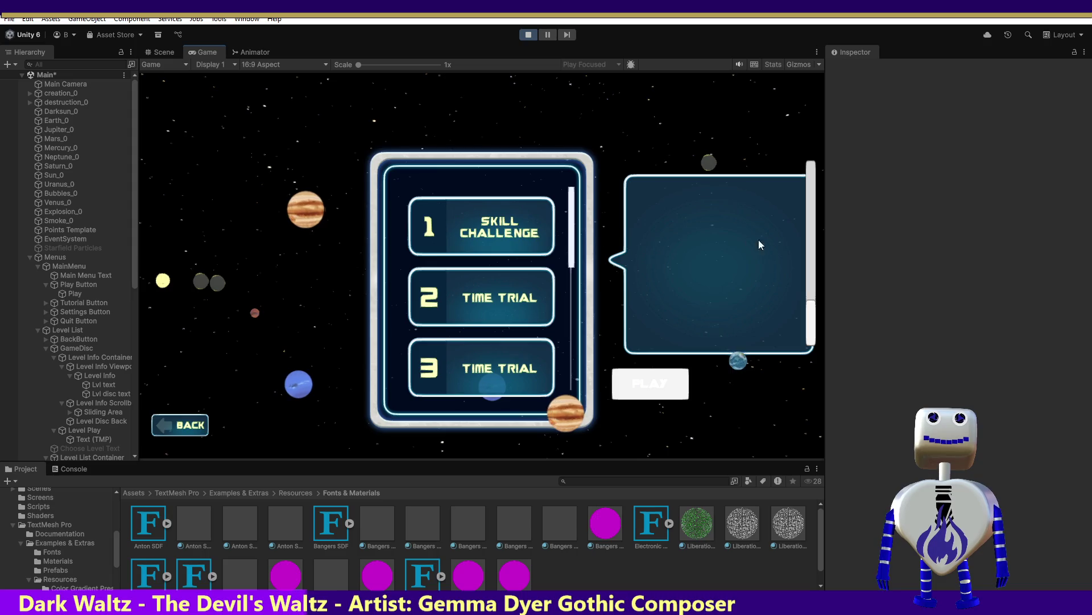
{"action": "mouse_move", "coordinate": [811, 319]}
{"action": "left_mouse_down"}
{"action": "mouse_move", "coordinate": [810, 171]}
{"action": "mouse_move", "coordinate": [810, 220]}
{"action": "left_mouse_up"}
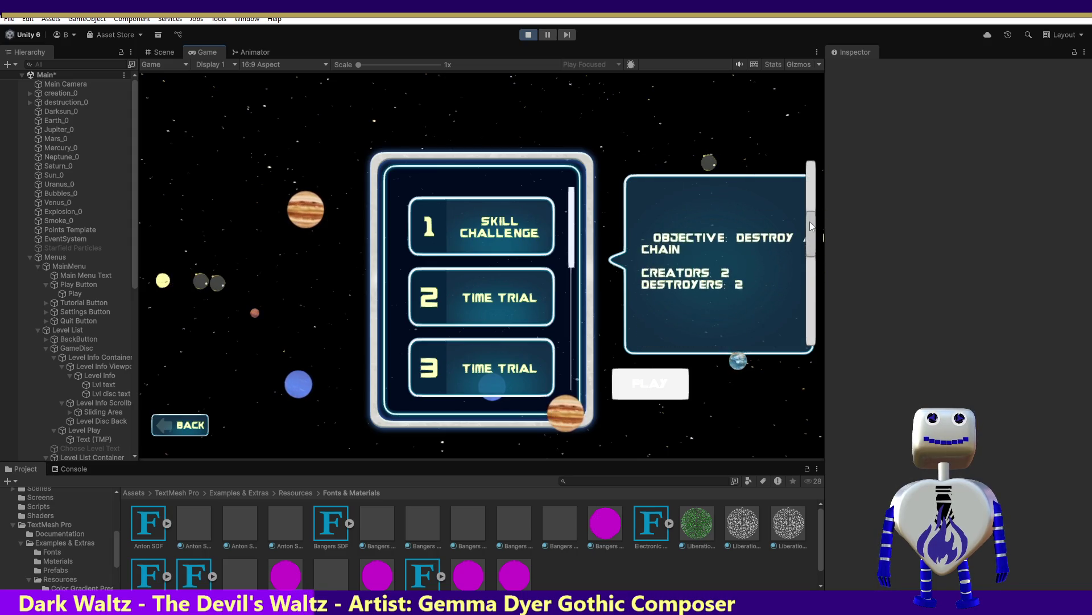
{"action": "left_click", "coordinate": [524, 34]}
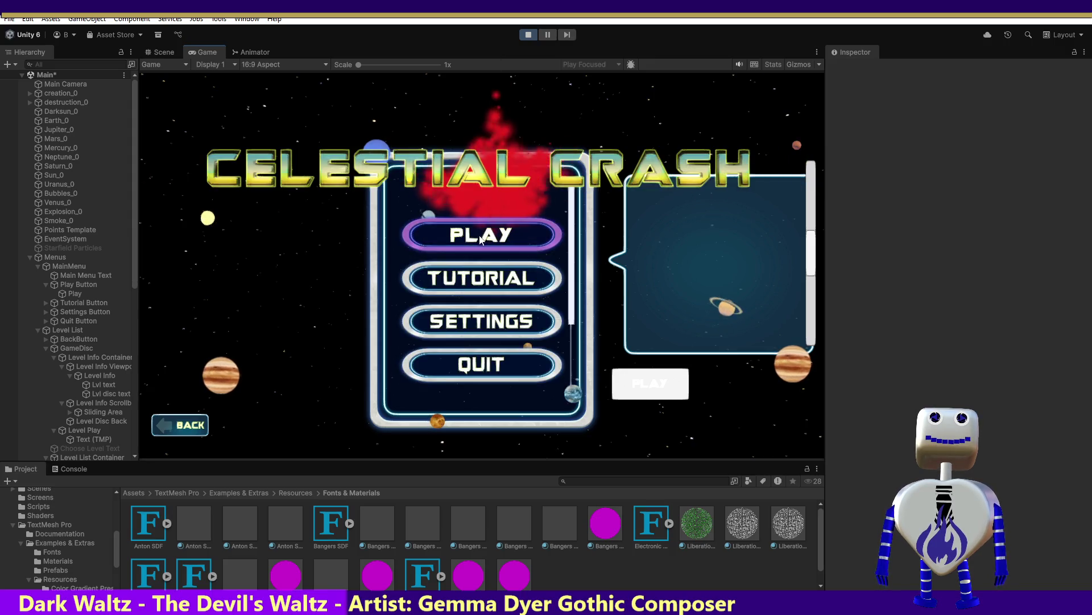
{"action": "left_click", "coordinate": [505, 238]}
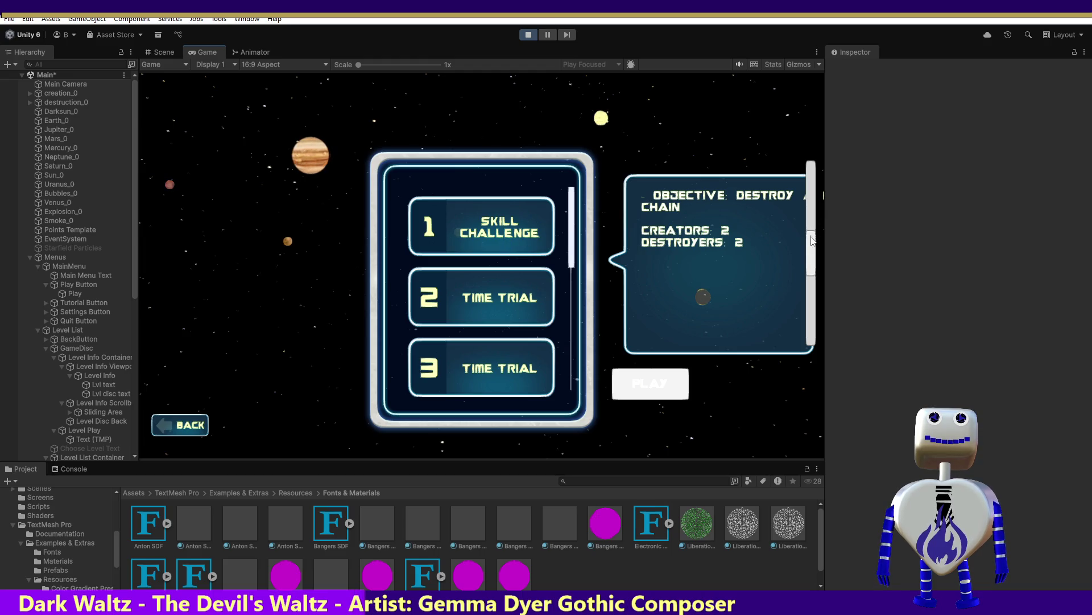
{"action": "mouse_move", "coordinate": [812, 249]}
{"action": "left_mouse_down"}
{"action": "mouse_move", "coordinate": [812, 168]}
{"action": "mouse_move", "coordinate": [820, 317]}
{"action": "mouse_move", "coordinate": [821, 182]}
{"action": "mouse_move", "coordinate": [824, 244]}
{"action": "left_mouse_up"}
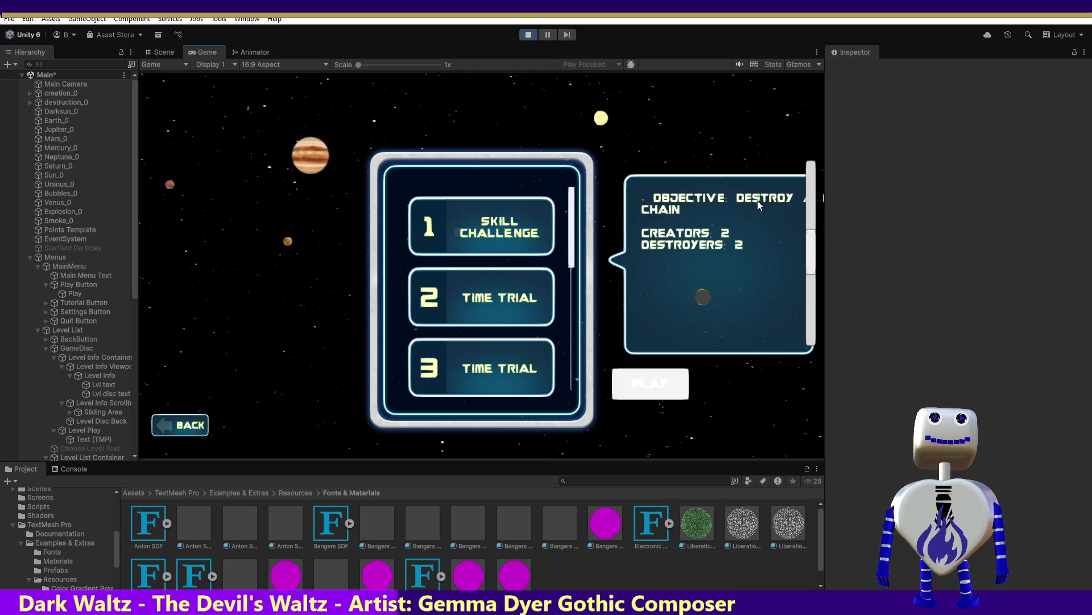
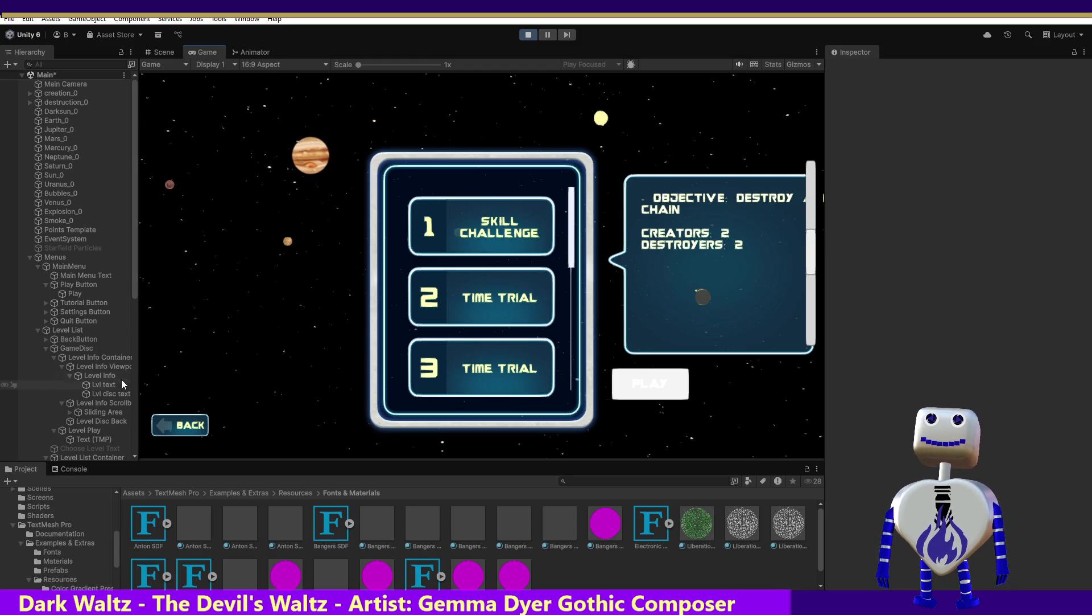
Select the 'Lvl disc text' object and start editing its TextMeshPro Text Input
{"action": "left_click", "coordinate": [119, 394]}
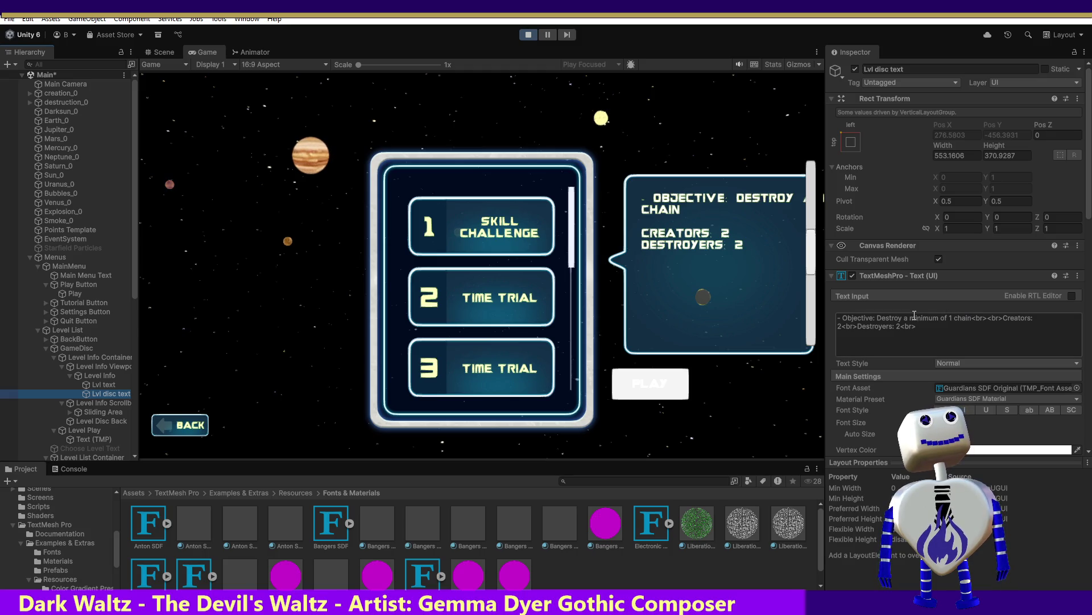
{"action": "left_click", "coordinate": [846, 319]}
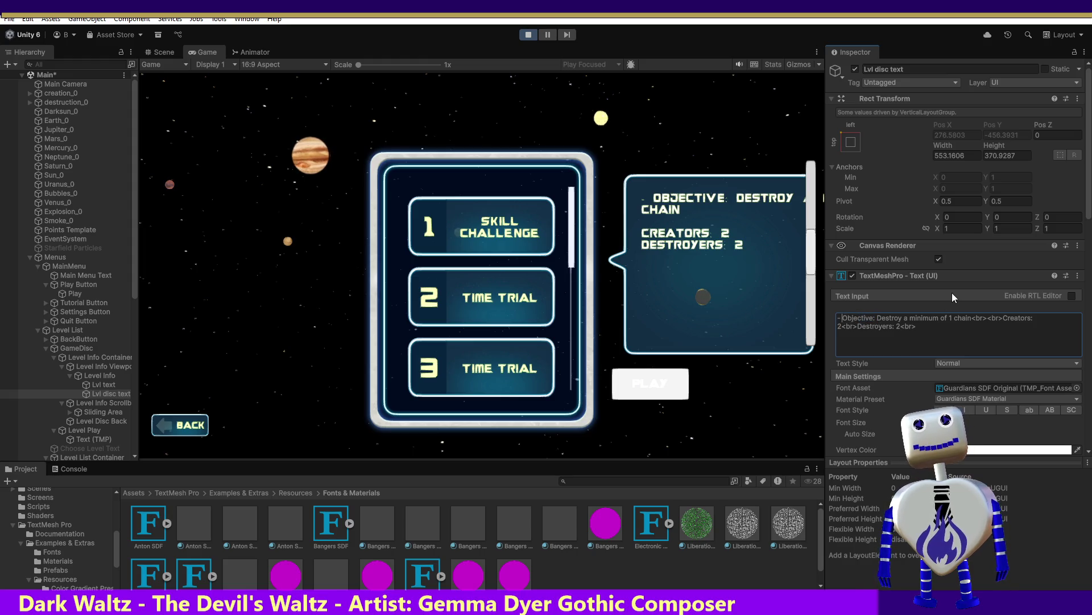
Wrap 'Objective' in <b></b> tags, then start swapping the b tags for <i>
{"action": "type", "text": "<B"}
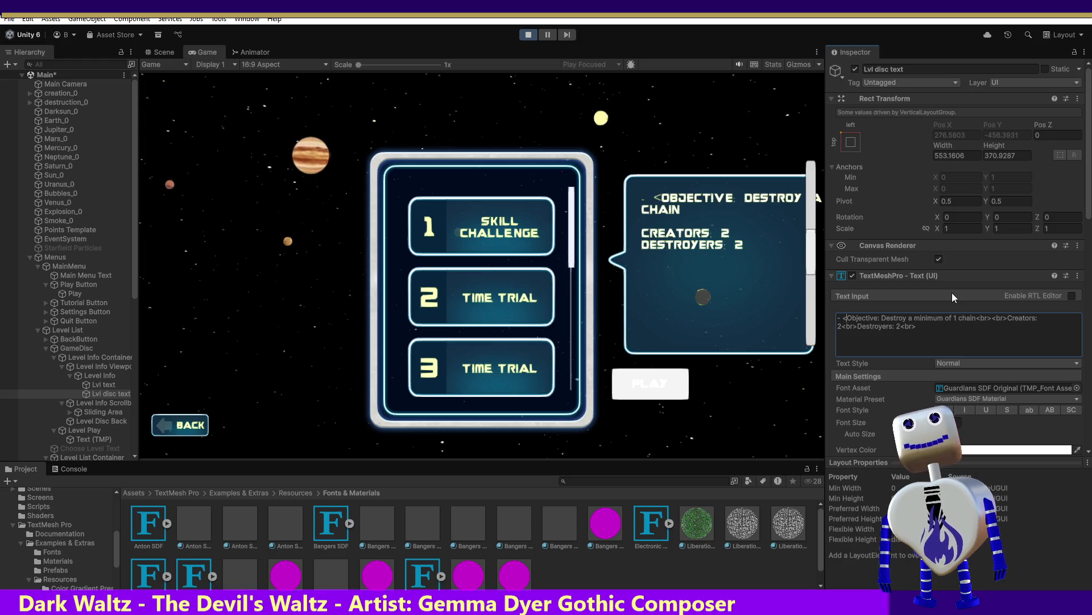
{"action": "key", "text": "BackSpace"}
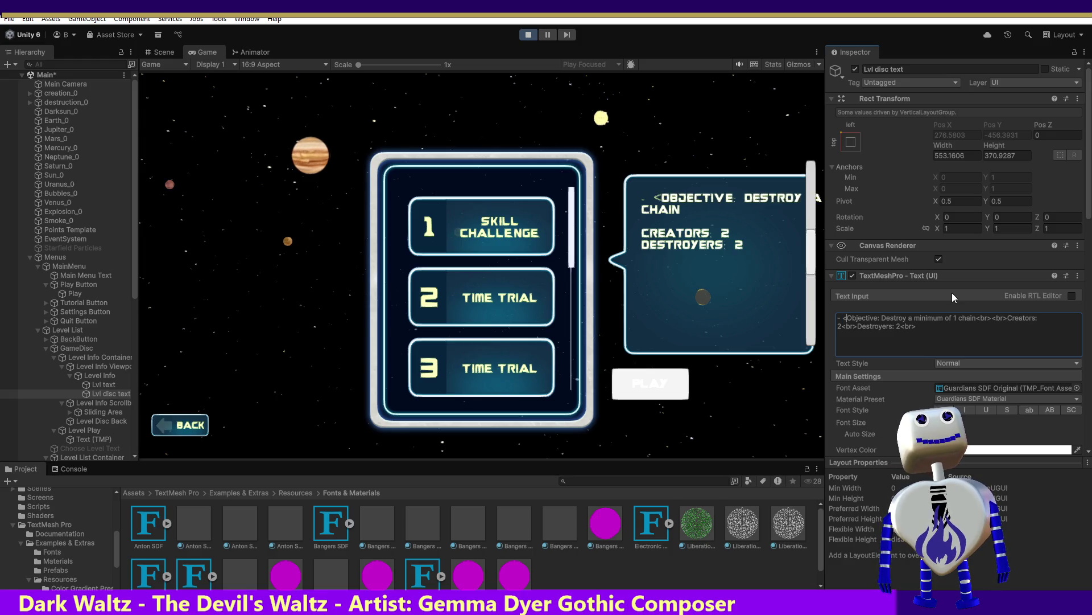
{"action": "type", "text": "b>"}
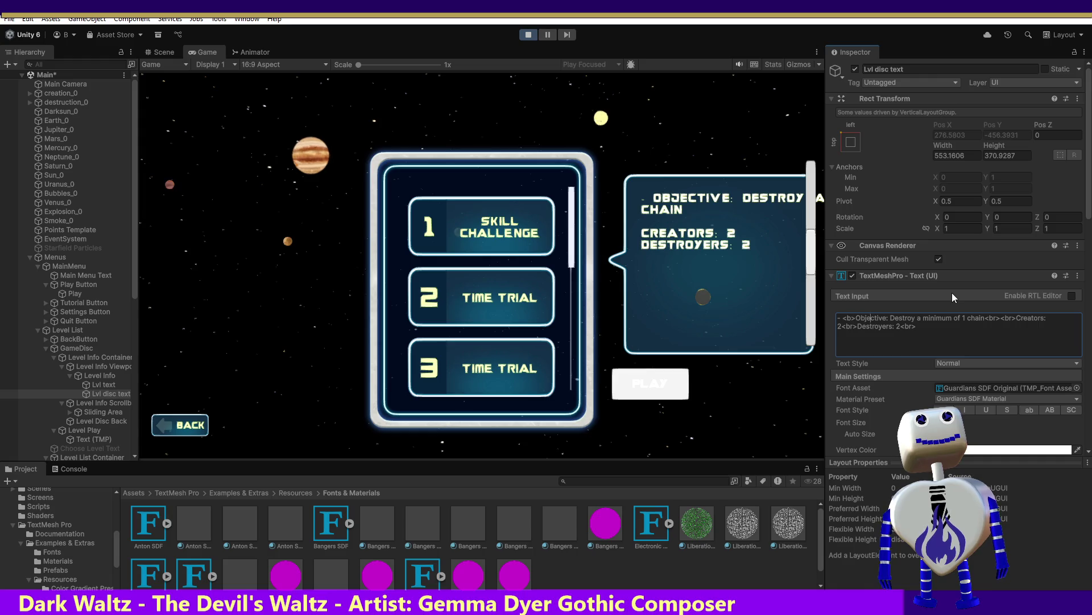
{"action": "type", "text": "</"}
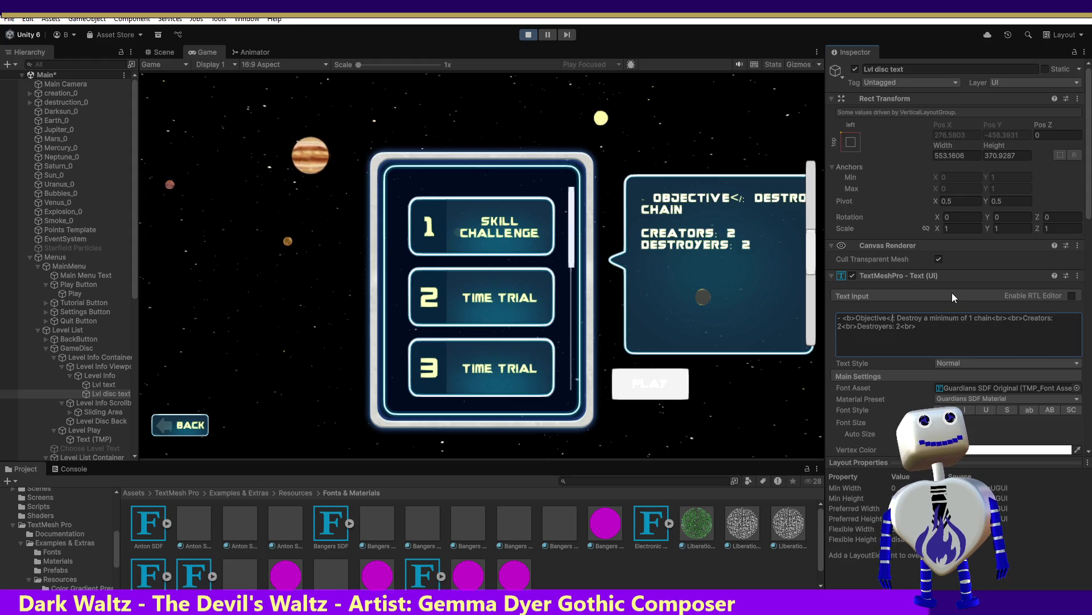
{"action": "type", "text": "b>"}
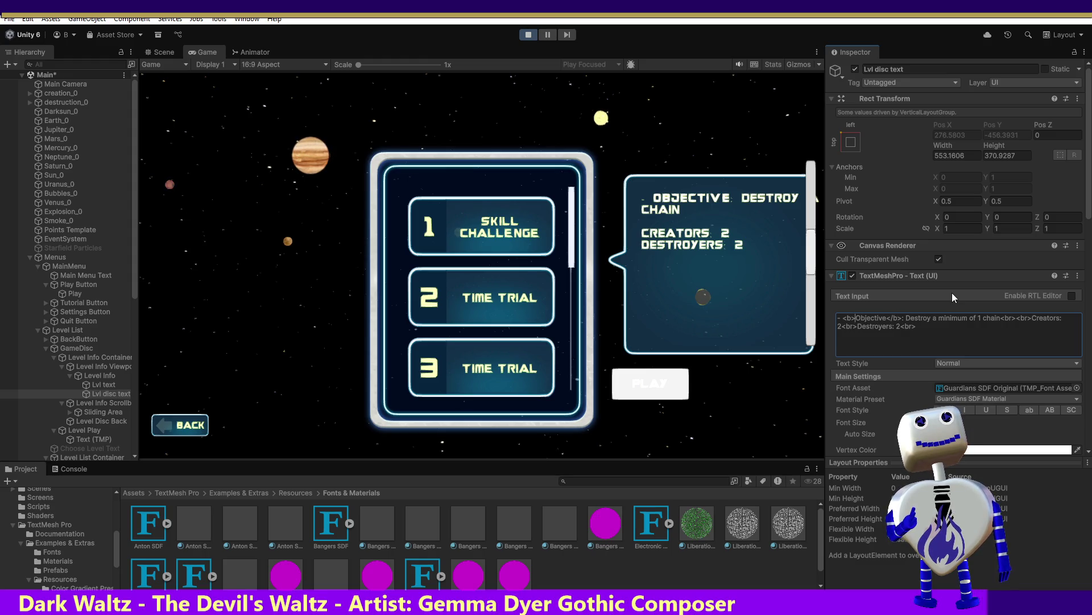
{"action": "key", "text": "BackSpace"}
{"action": "type", "text": "i"}
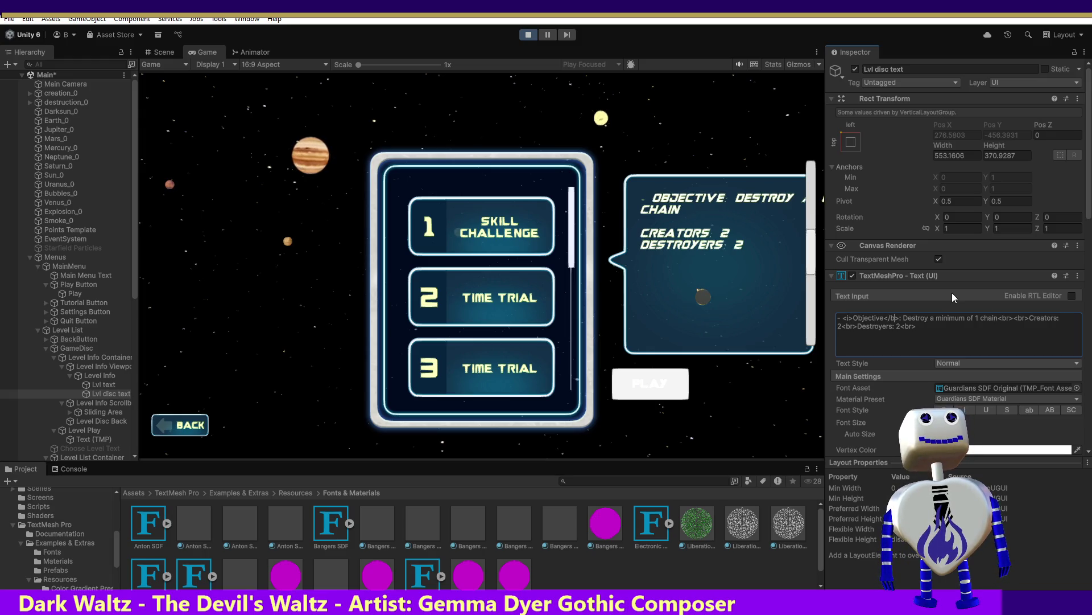
{"action": "key", "text": "BackSpace"}
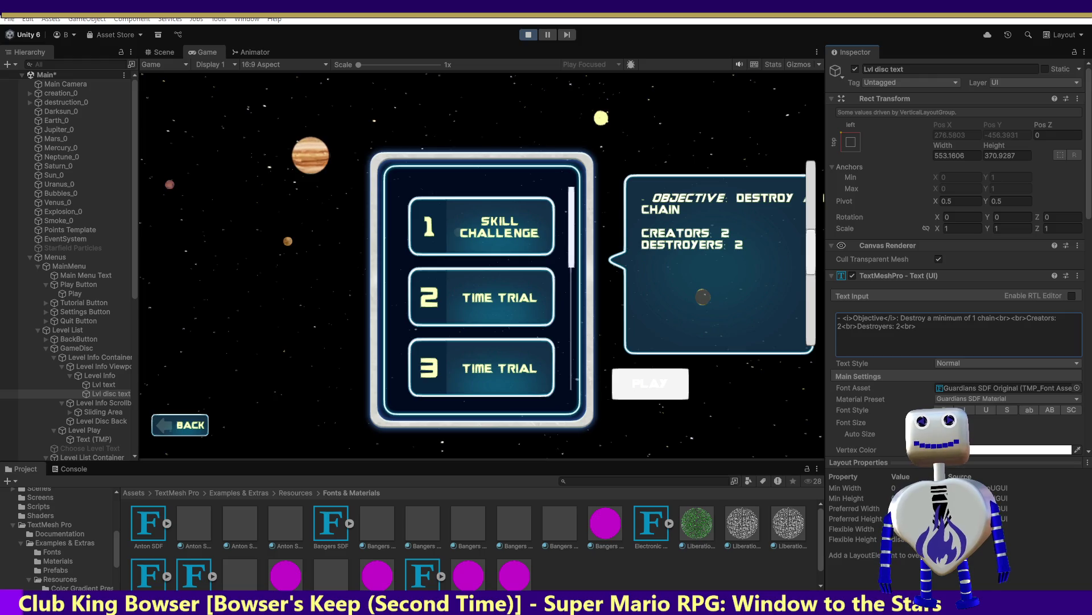
Compare with the demo.png reference, then undo the italic tag edits around Objective
{"action": "key", "text": "alt+Tab"}
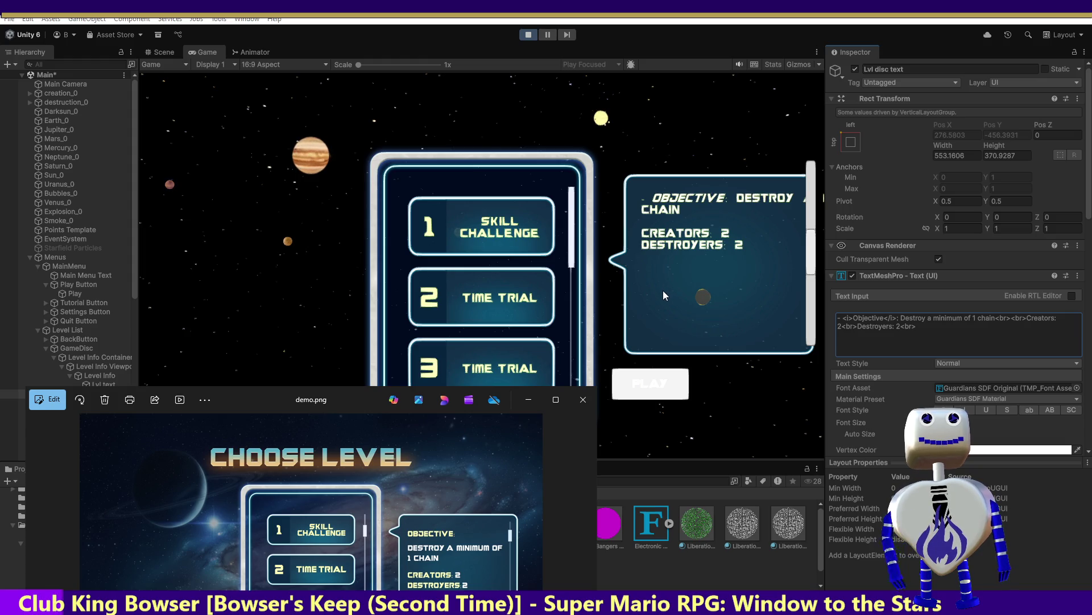
{"action": "left_click", "coordinate": [852, 319]}
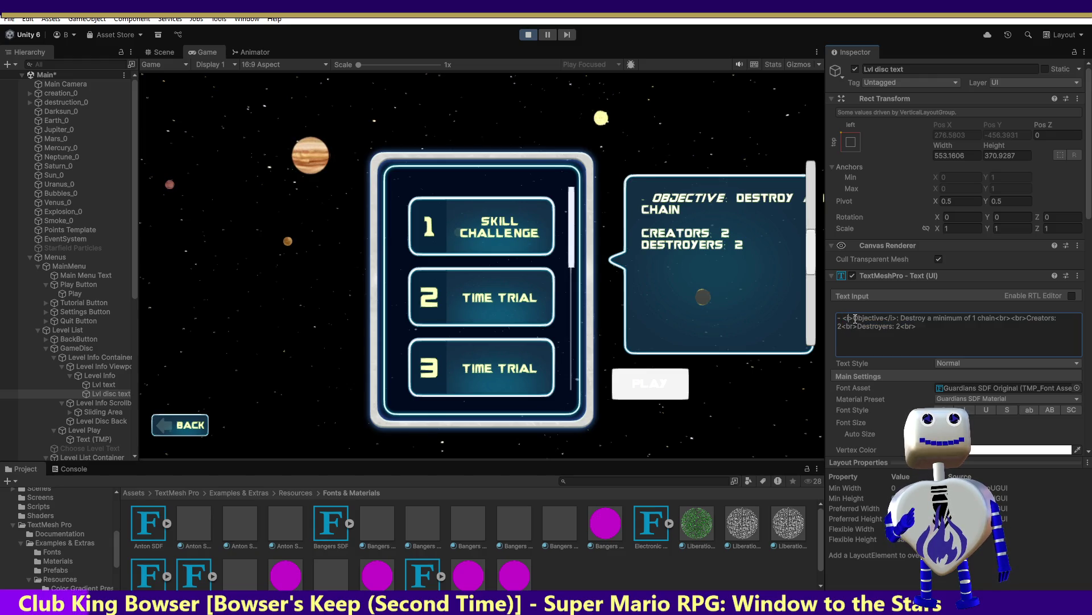
{"action": "double_click", "coordinate": [846, 319]}
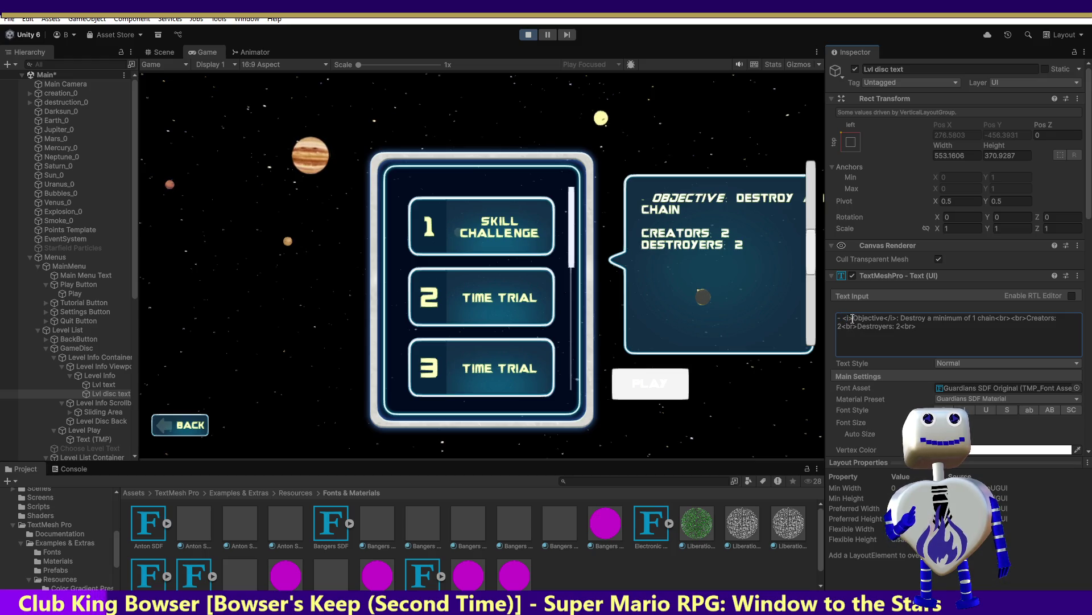
{"action": "double_click", "coordinate": [851, 318]}
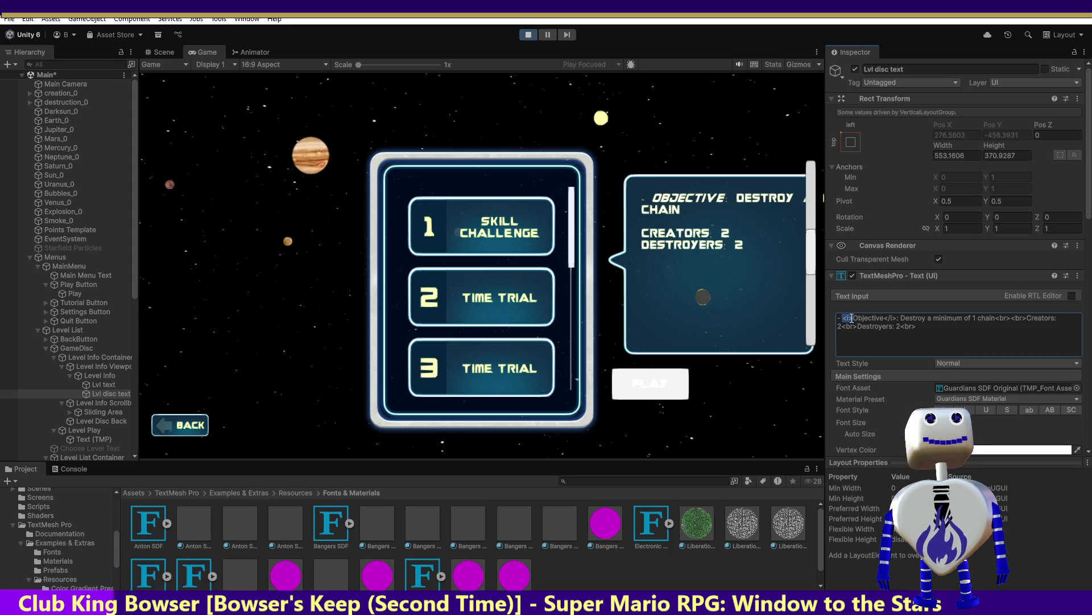
{"action": "left_click", "coordinate": [852, 317]}
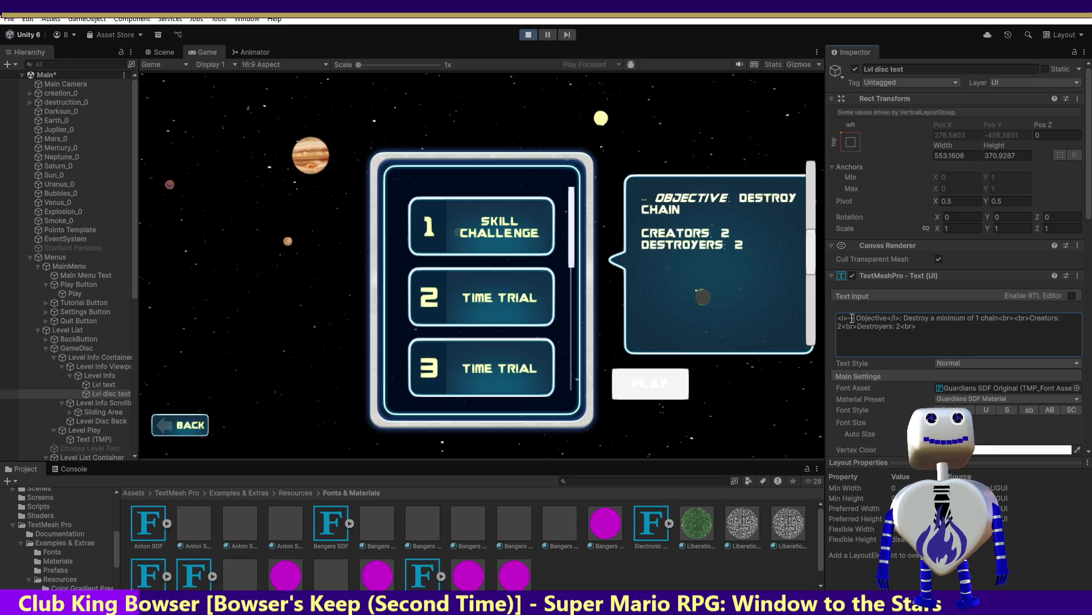
{"action": "key", "text": "ctrl+z"}
{"action": "key", "text": "ctrl+z"}
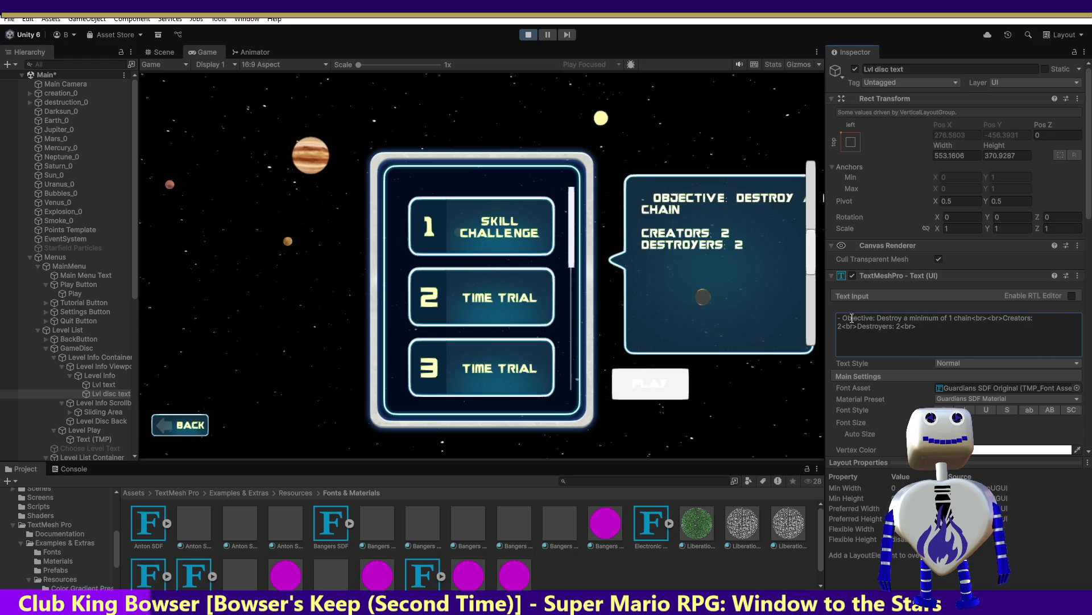
Redo the <i></i> tags around Objective and refresh the preview by re-entering the Text Input
{"action": "key", "text": "ctrl+y"}
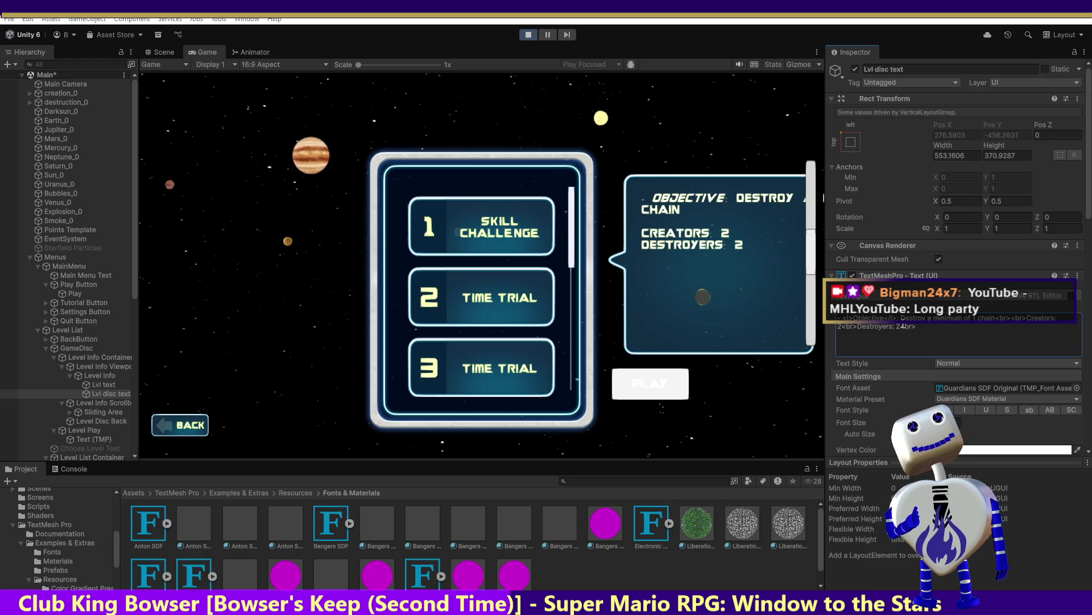
{"action": "left_click", "coordinate": [914, 411]}
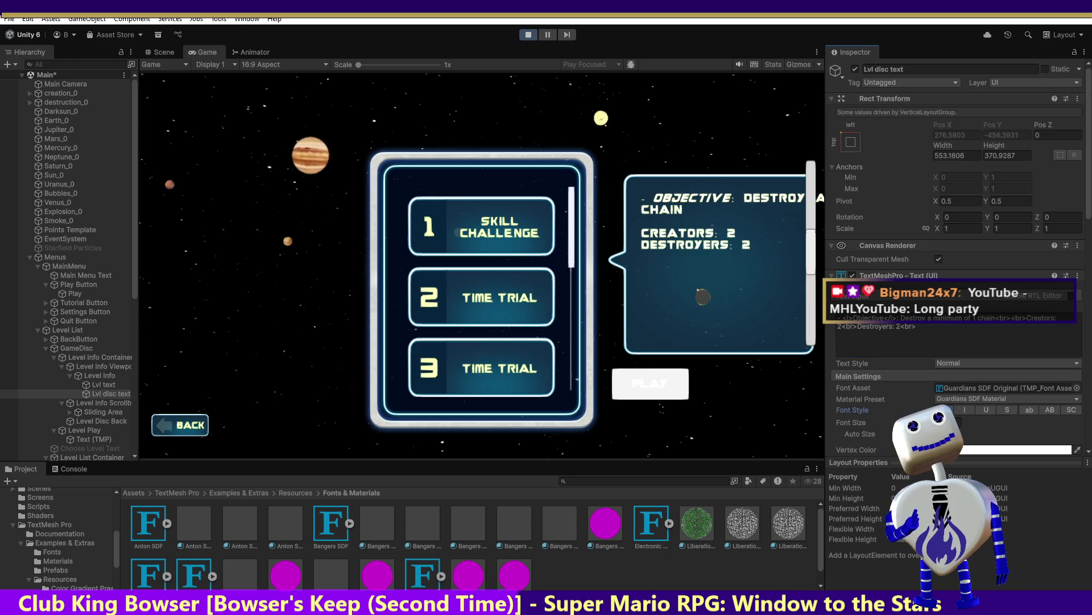
{"action": "left_click", "coordinate": [896, 317]}
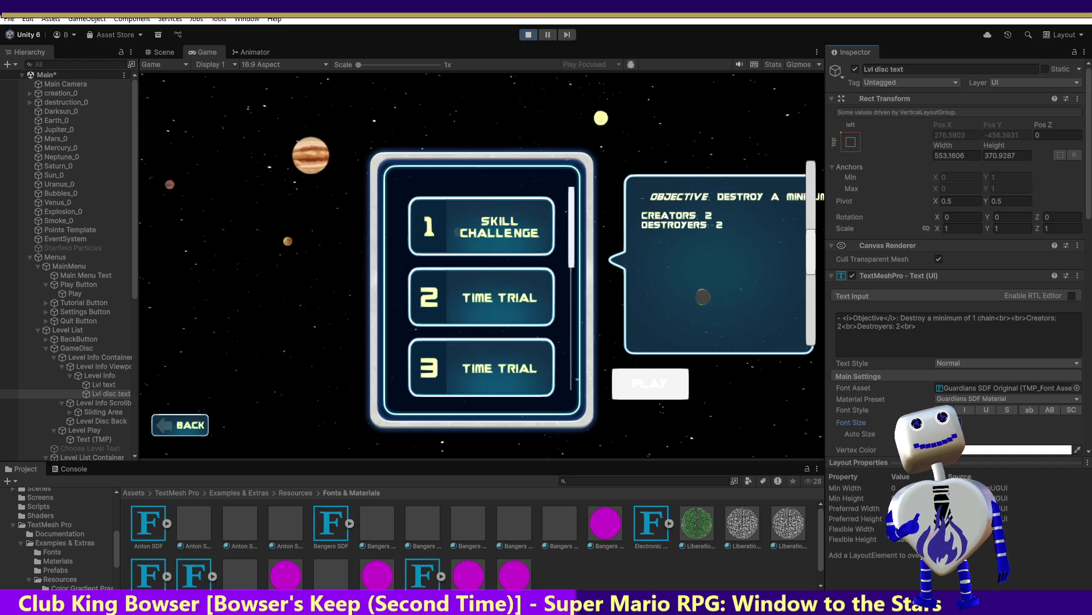
{"action": "left_click", "coordinate": [854, 317]}
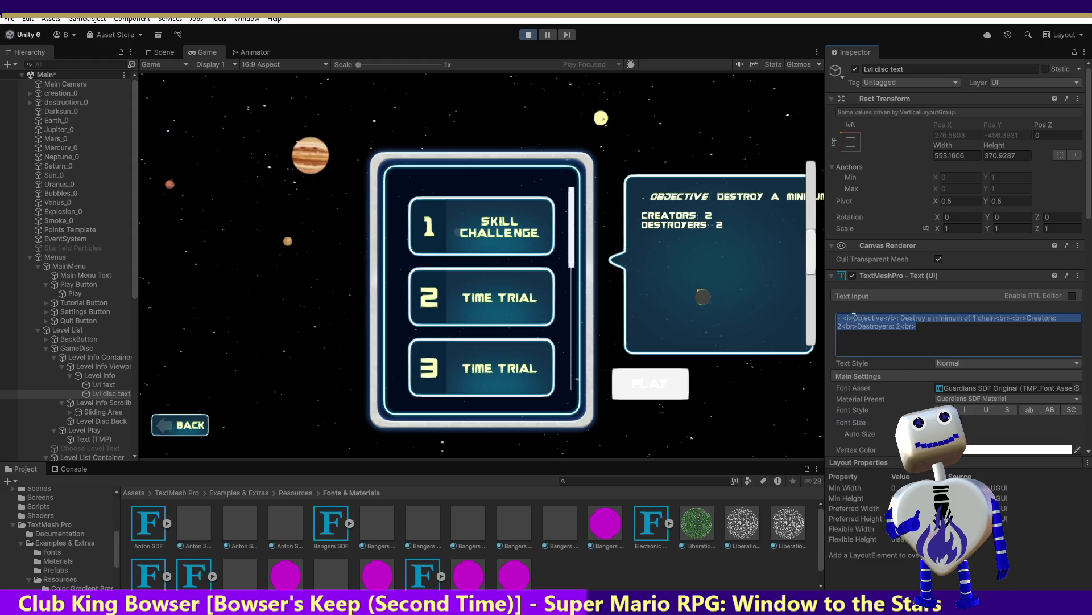
{"action": "left_click", "coordinate": [854, 317]}
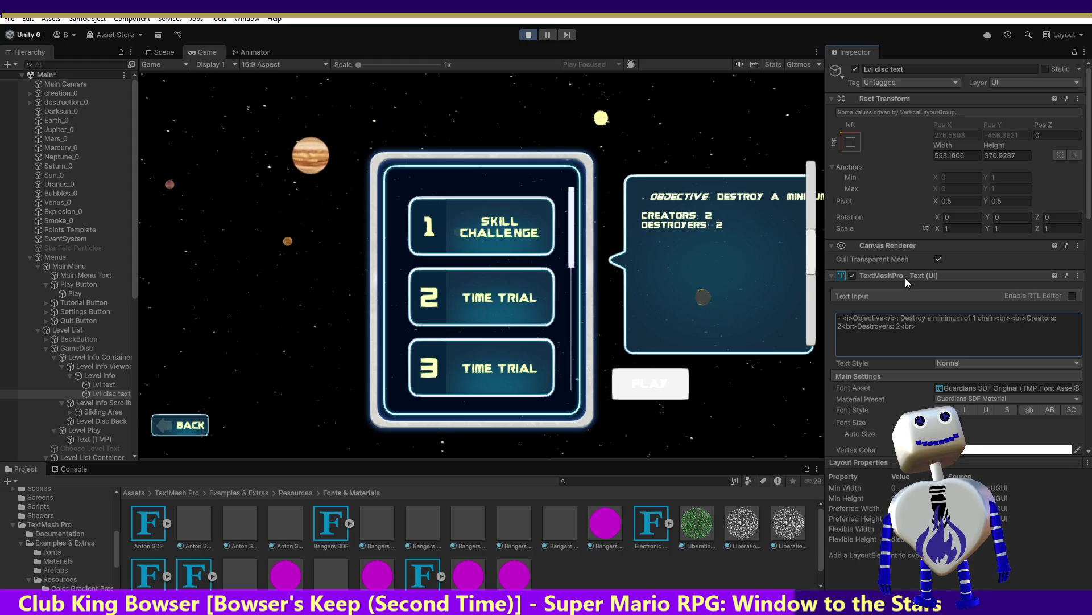
{"action": "key", "text": "Left"}
{"action": "key", "text": "Left"}
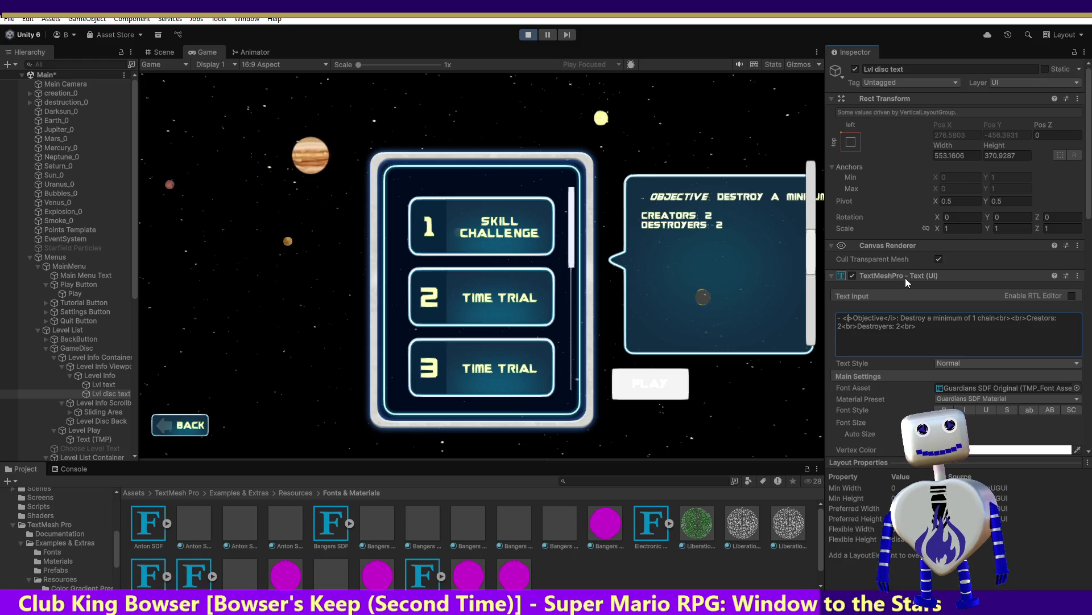
{"action": "type", "text": "<u>"}
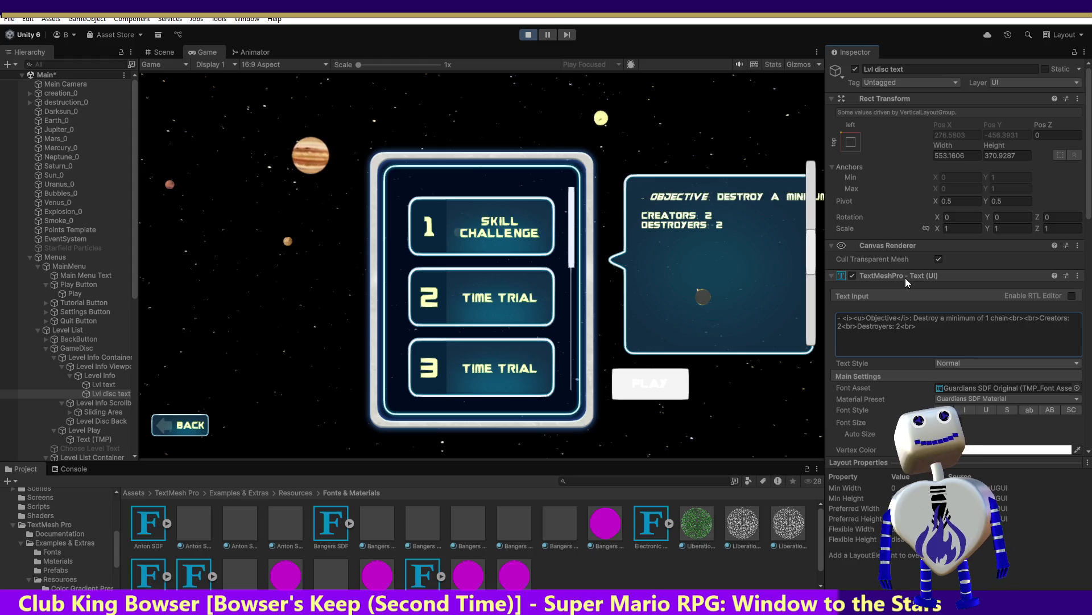
{"action": "key", "text": "Right"}
{"action": "key", "text": "Right"}
{"action": "key", "text": "Right"}
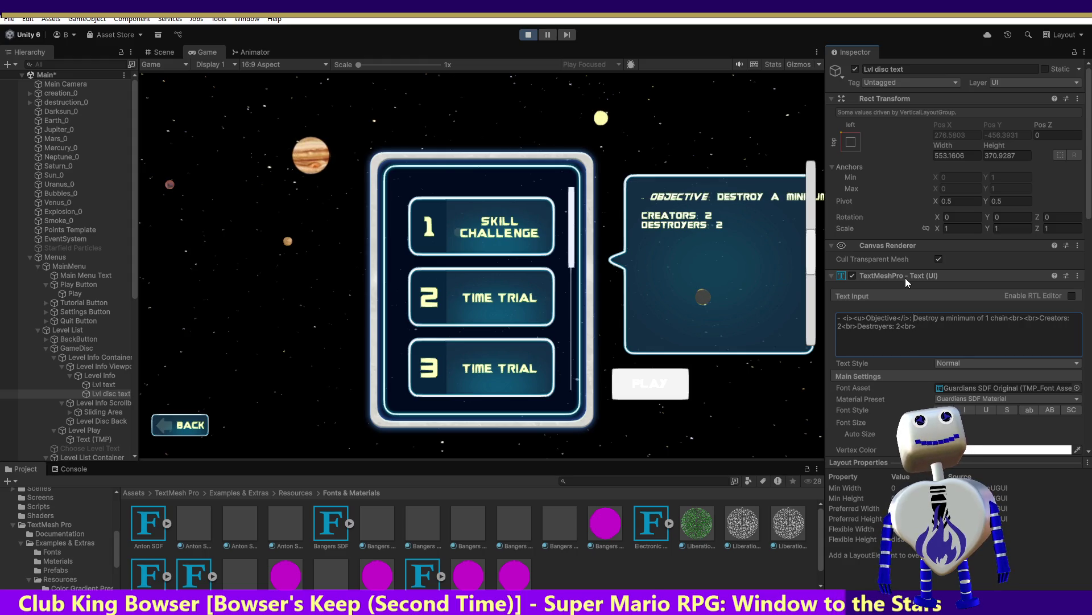
{"action": "key", "text": "Left"}
{"action": "key", "text": "Left"}
{"action": "key", "text": "Left"}
{"action": "type", "text": "</u>"}
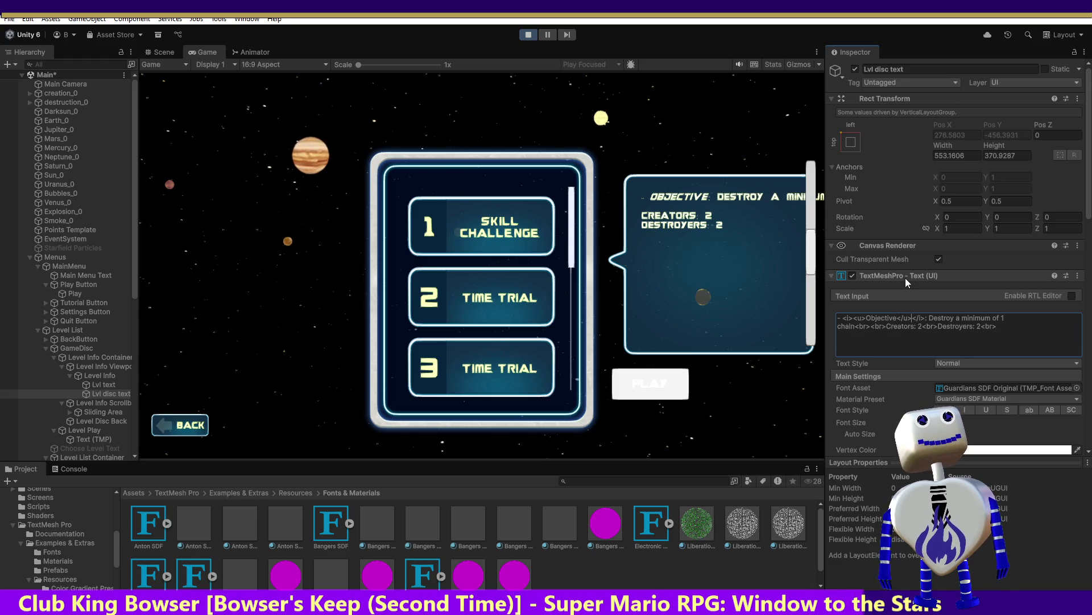
{"action": "key", "text": "BackSpace"}
{"action": "key", "text": "BackSpace"}
{"action": "key", "text": "BackSpace"}
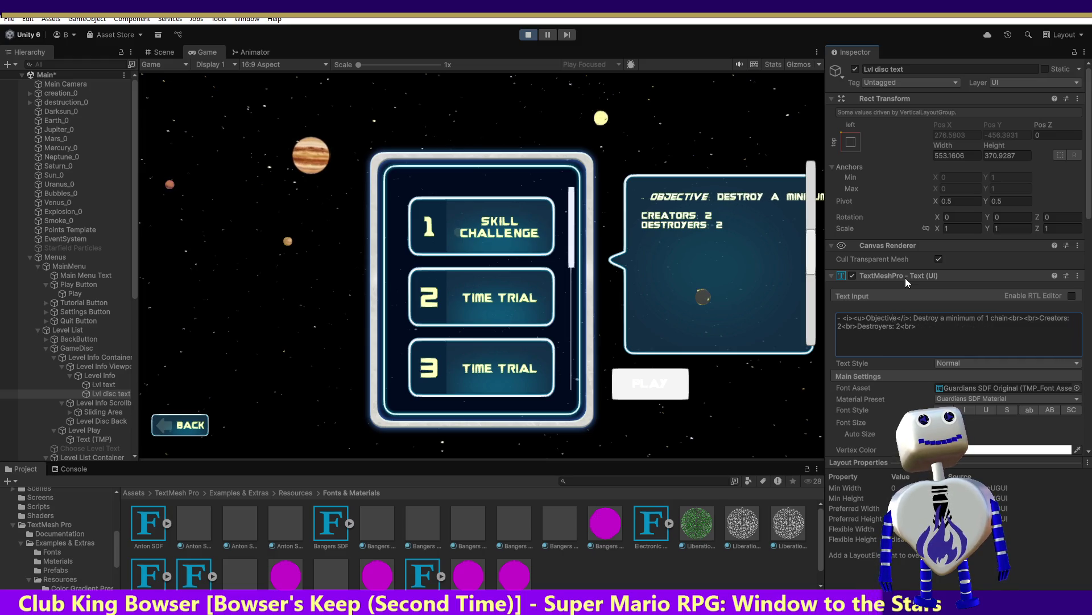
{"action": "key", "text": "BackSpace"}
{"action": "key", "text": "BackSpace"}
{"action": "key", "text": "BackSpace"}
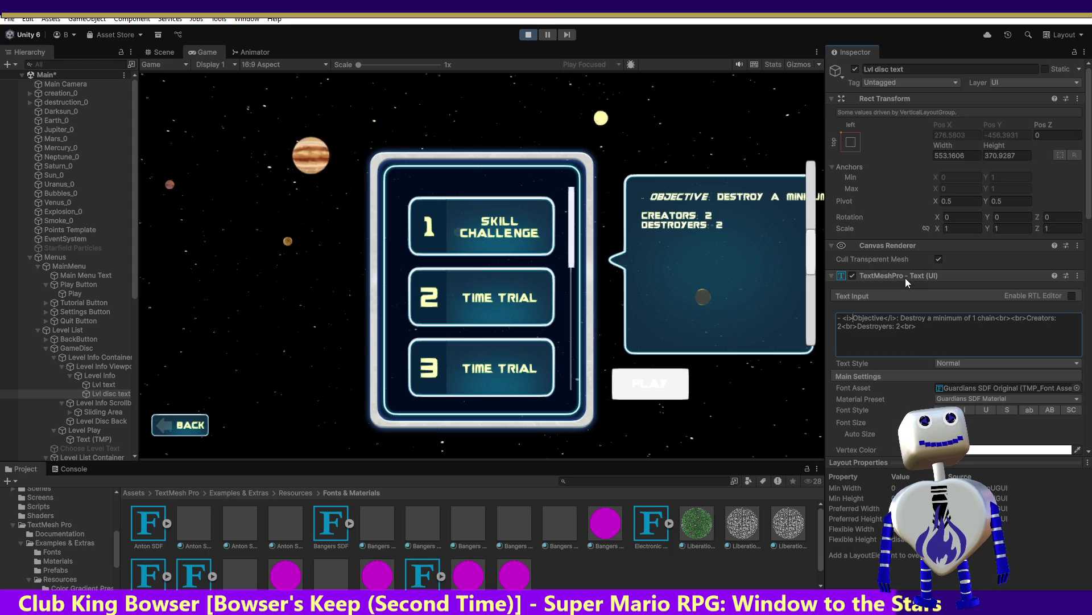
{"action": "left_click", "coordinate": [899, 319]}
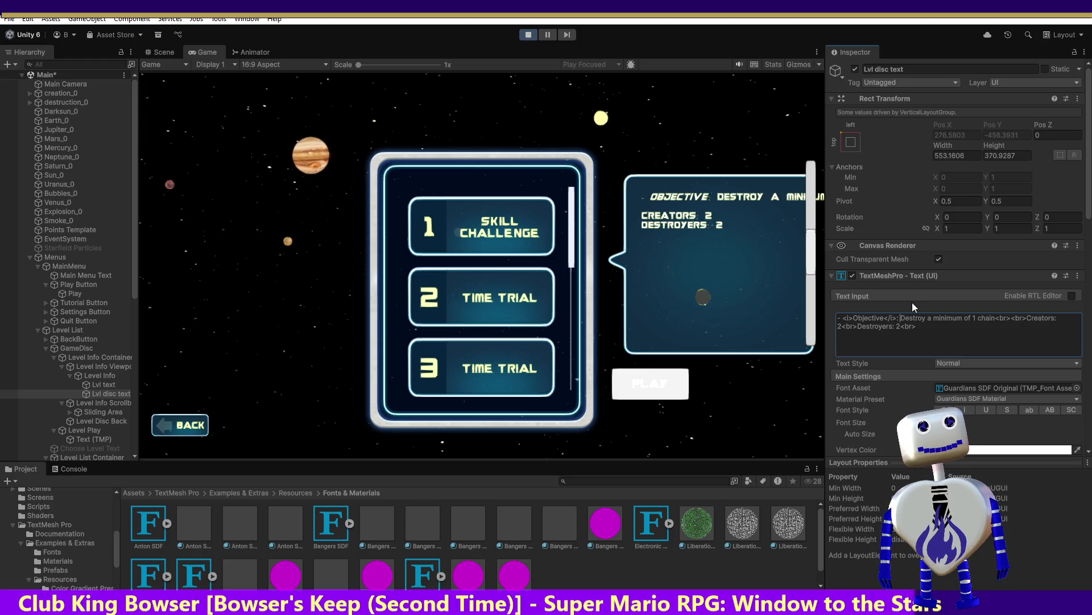
Add a <br> line break after the italic Objective label, then stop play mode
{"action": "type", "text": "<br"}
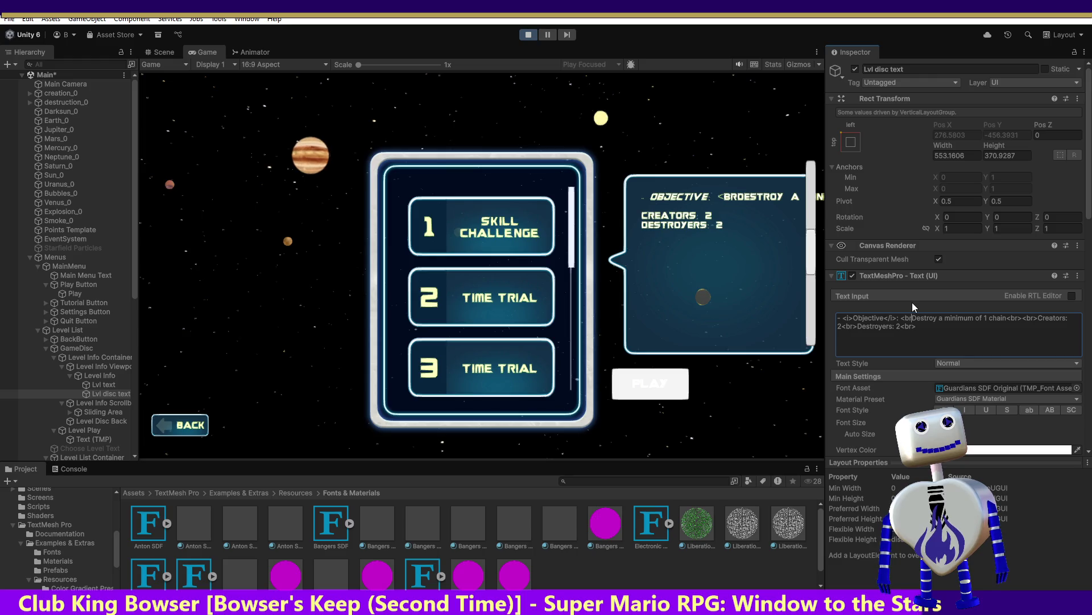
{"action": "type", "text": " />"}
{"action": "key", "text": "Return"}
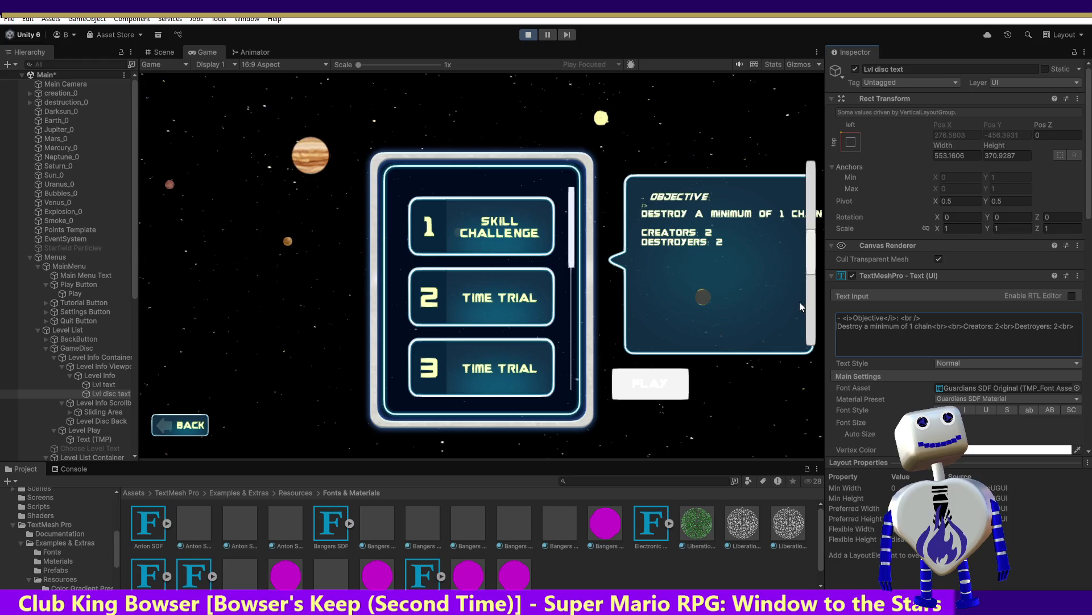
{"action": "left_click", "coordinate": [931, 314]}
{"action": "key", "text": "BackSpace"}
{"action": "key", "text": "BackSpace"}
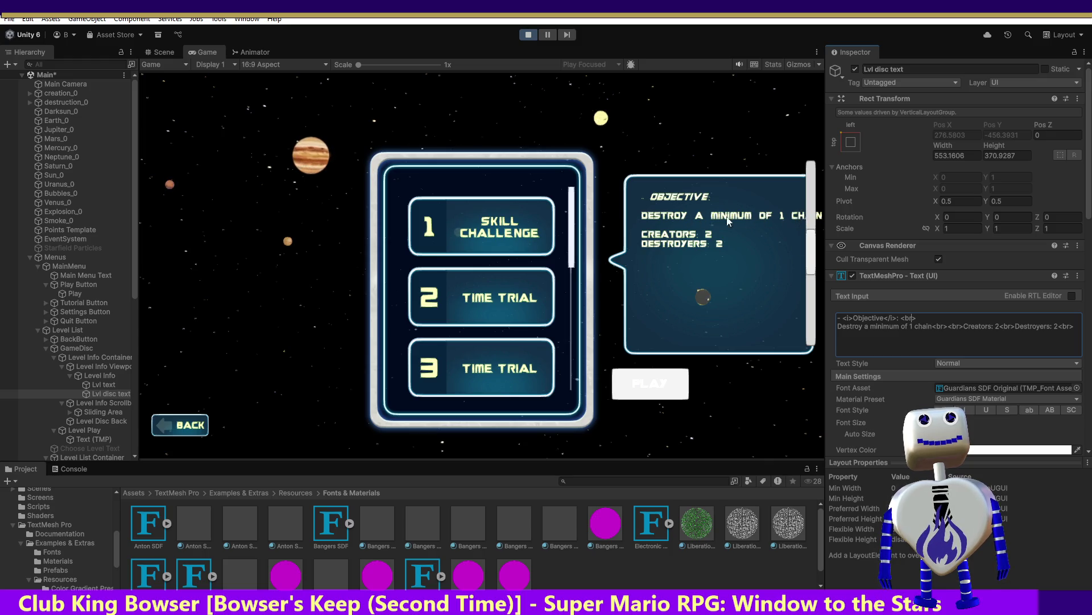
{"action": "left_click", "coordinate": [529, 36]}
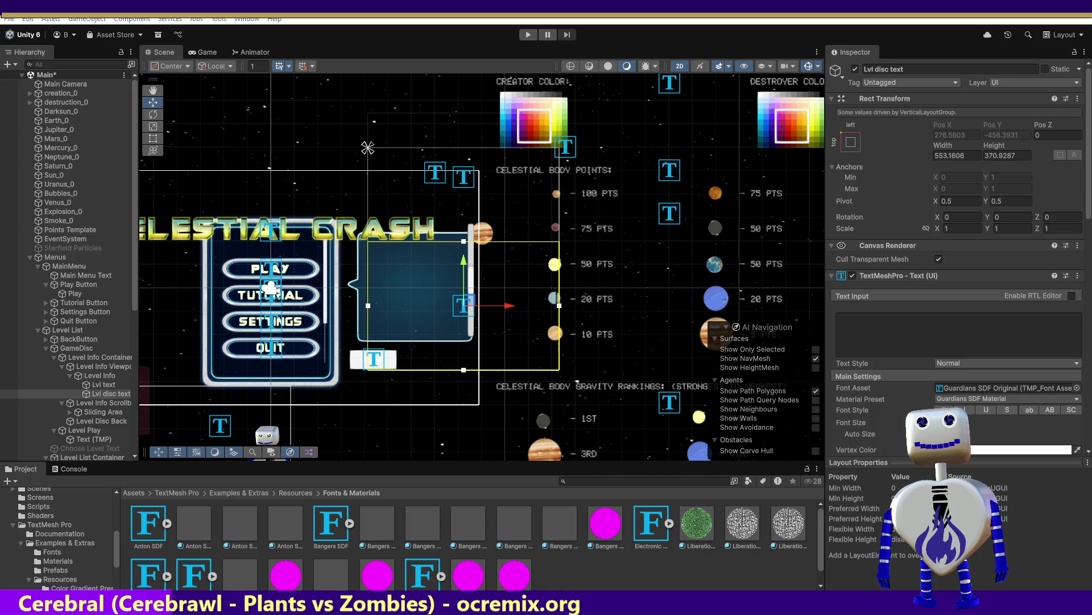
Close the Visual Studio start window to reach MainController.cs
{"action": "key", "text": "alt"}
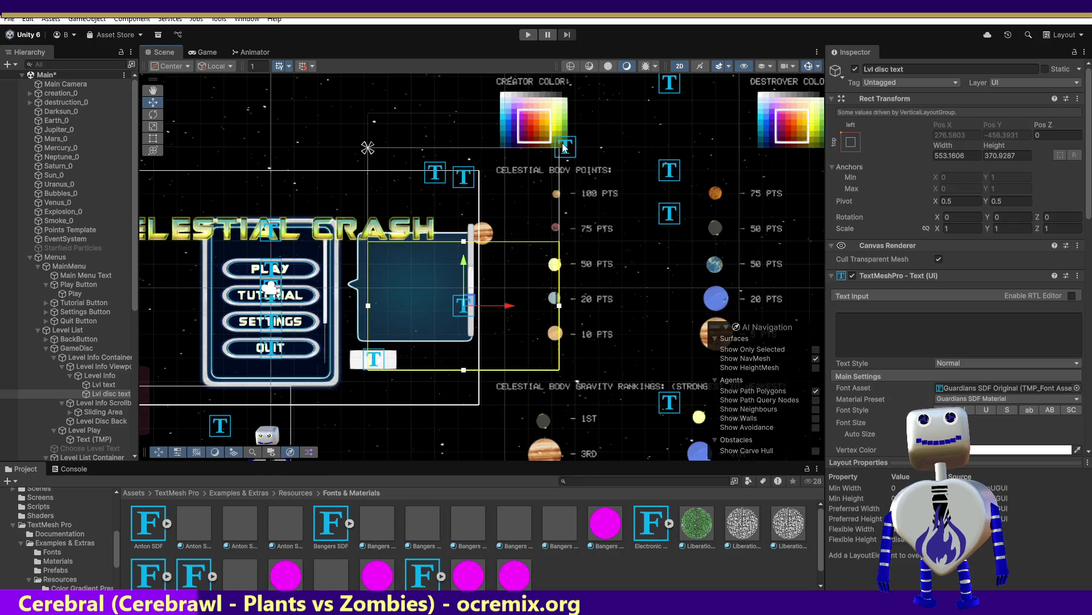
{"action": "left_click", "coordinate": [588, 171]}
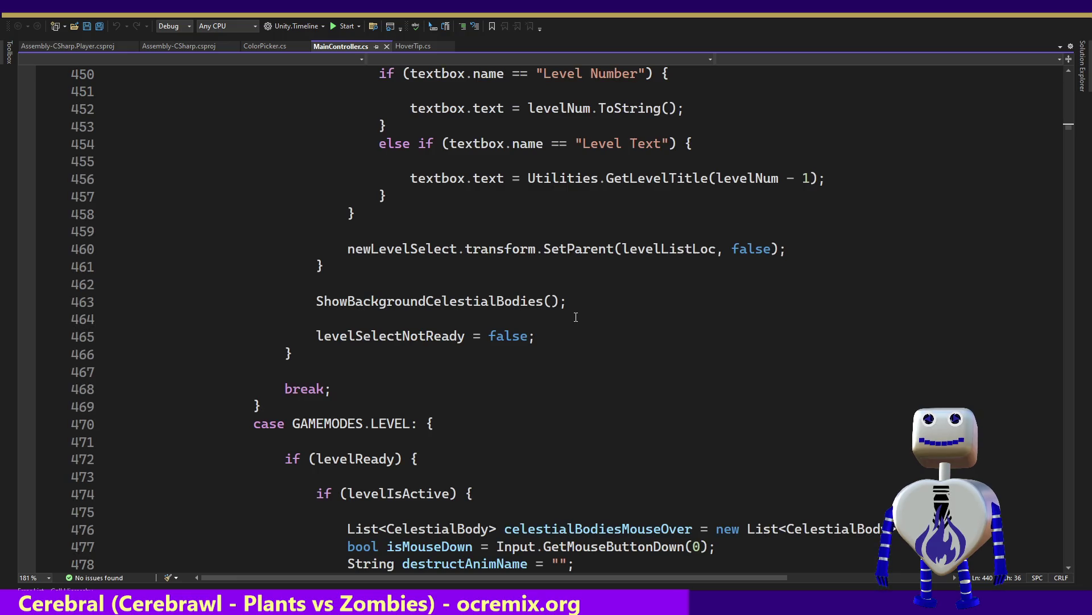
Try a Find for 'text' in MainController.cs, close it unchanged, and return to Unity
{"action": "scroll", "coordinate": [495, 422], "scroll_direction": "up", "scroll_amount": 2}
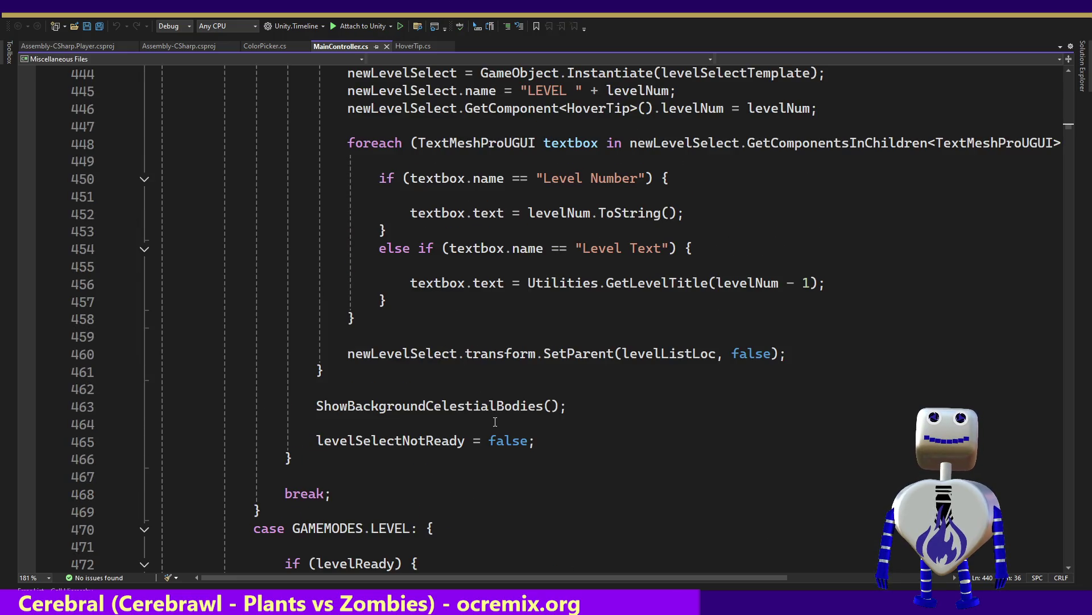
{"action": "scroll", "coordinate": [493, 422], "scroll_direction": "down", "scroll_amount": 3}
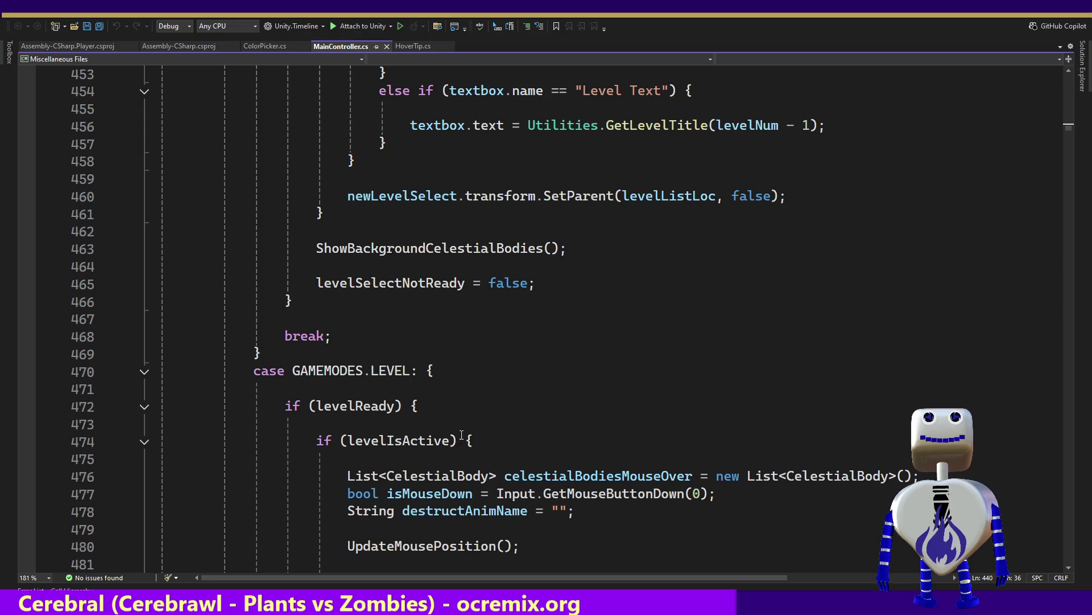
{"action": "left_click", "coordinate": [474, 419]}
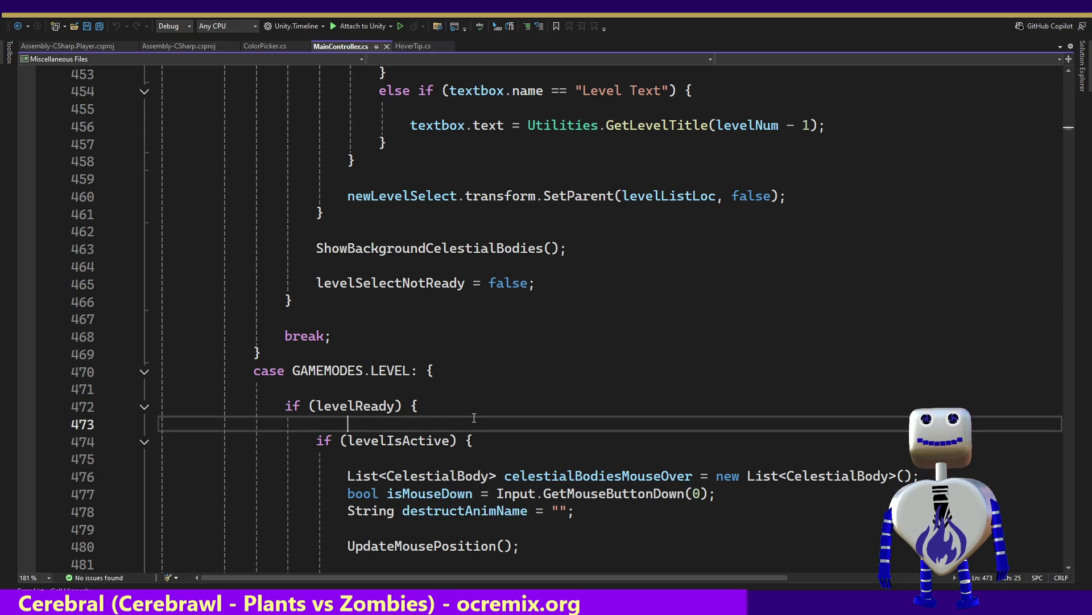
{"action": "key", "text": "ctrl+f"}
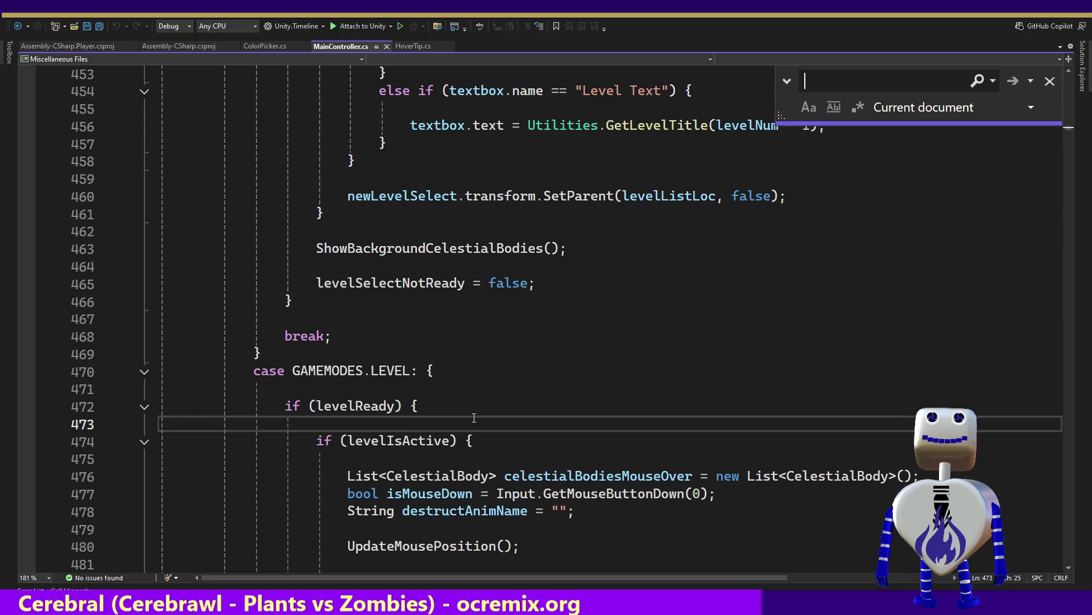
{"action": "type", "text": "txt"}
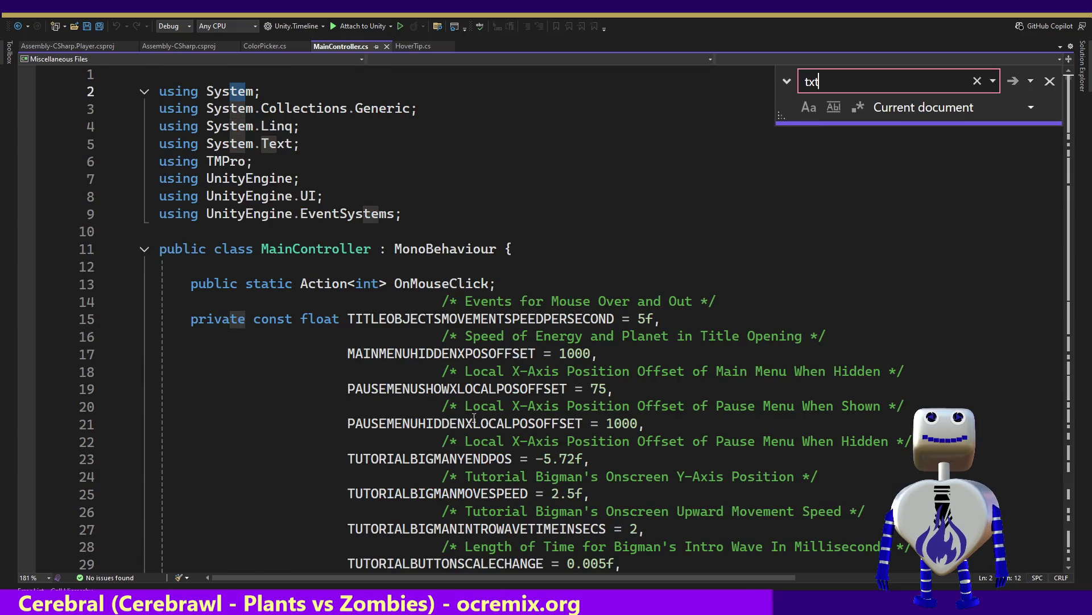
{"action": "key", "text": "BackSpace"}
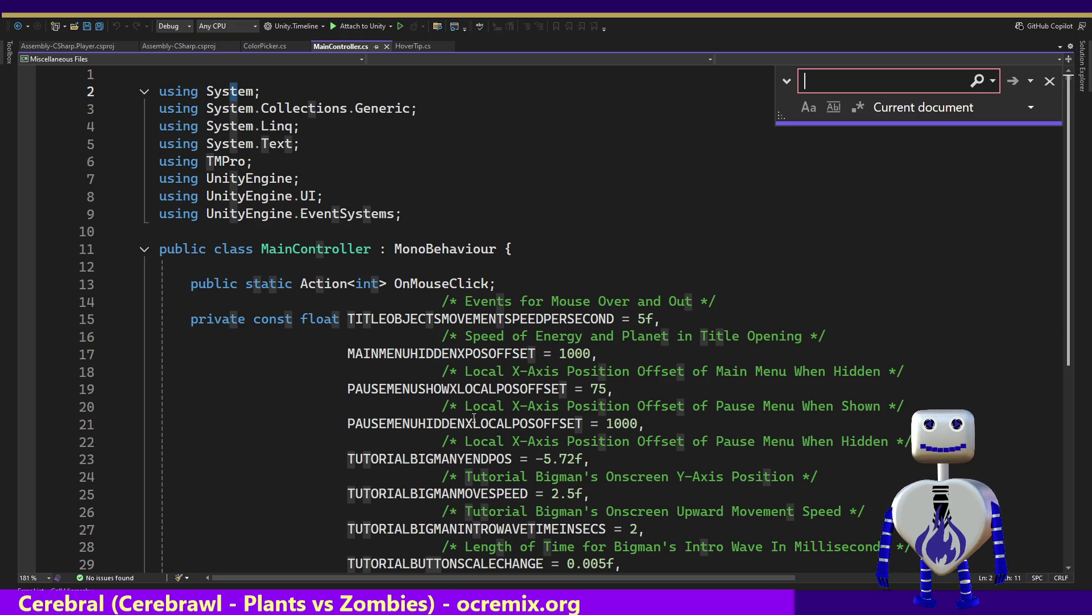
{"action": "left_click", "coordinate": [1050, 81]}
{"action": "key", "text": "alt+Tab"}
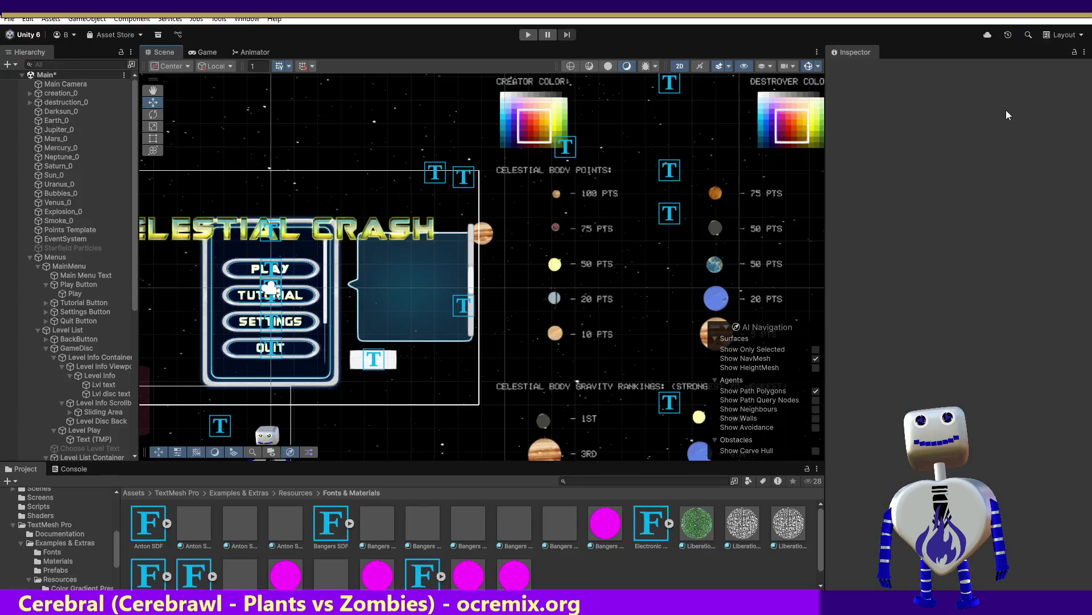
Select Lvl disc text under Level Info and check its name in the Inspector
{"action": "left_click", "coordinate": [103, 375]}
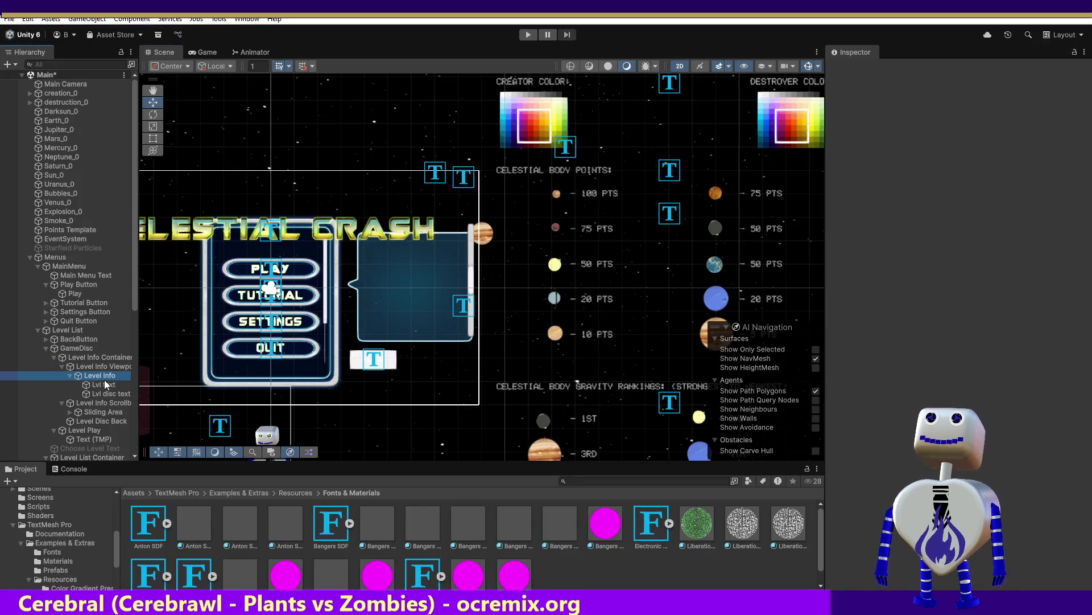
{"action": "left_click", "coordinate": [111, 393]}
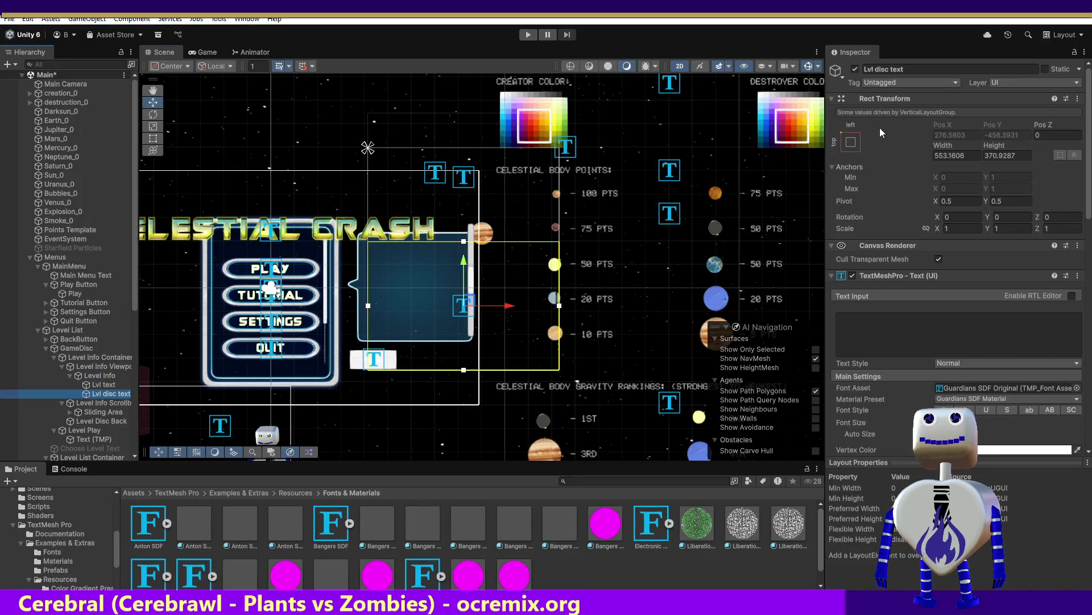
{"action": "left_click", "coordinate": [883, 69]}
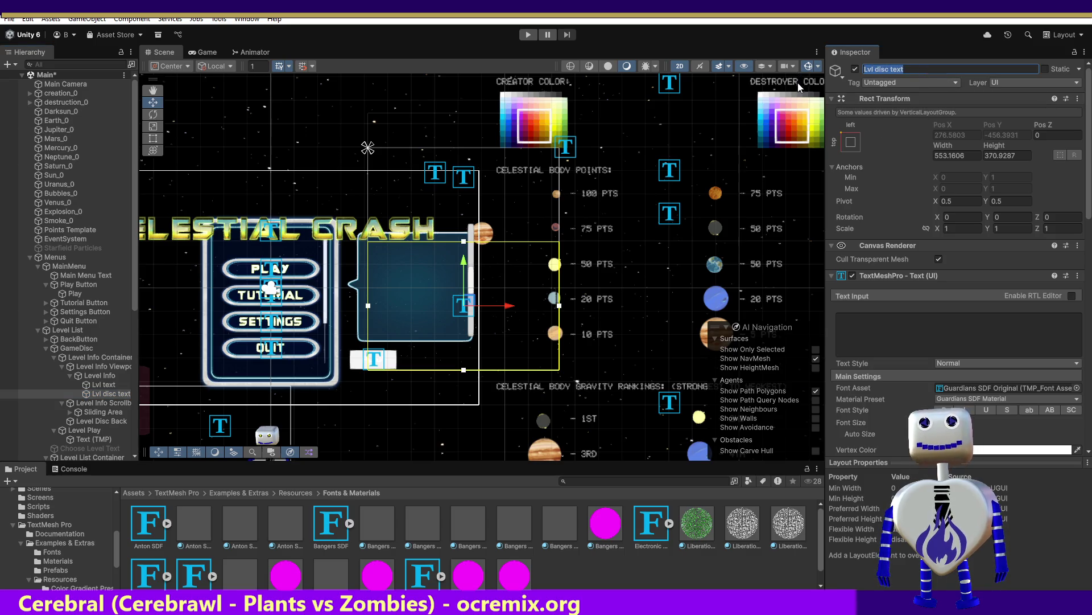
{"action": "key", "text": "Return"}
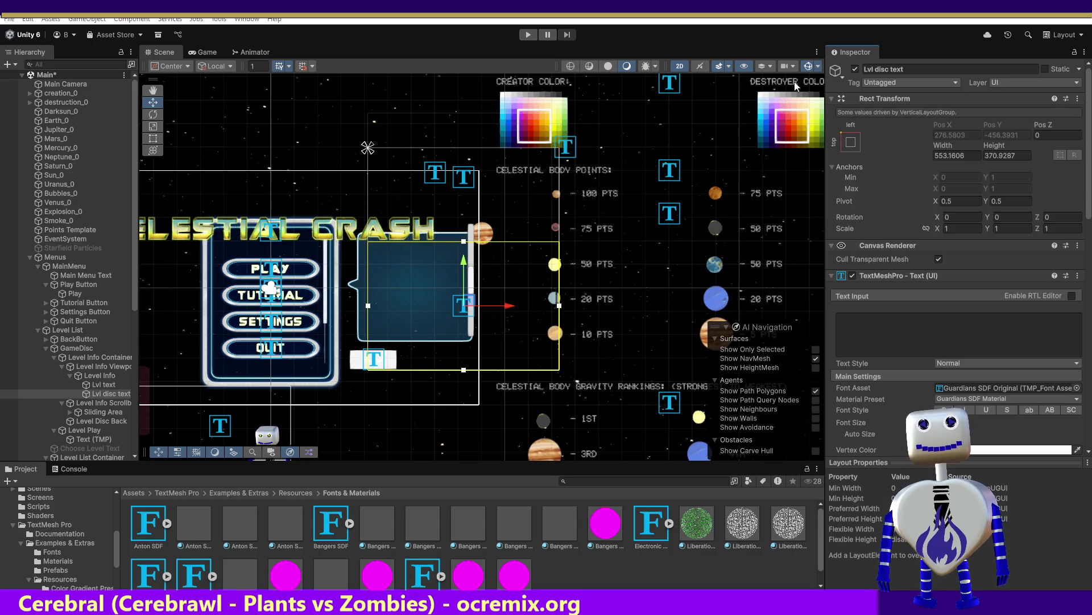
{"action": "key", "text": "alt+Tab"}
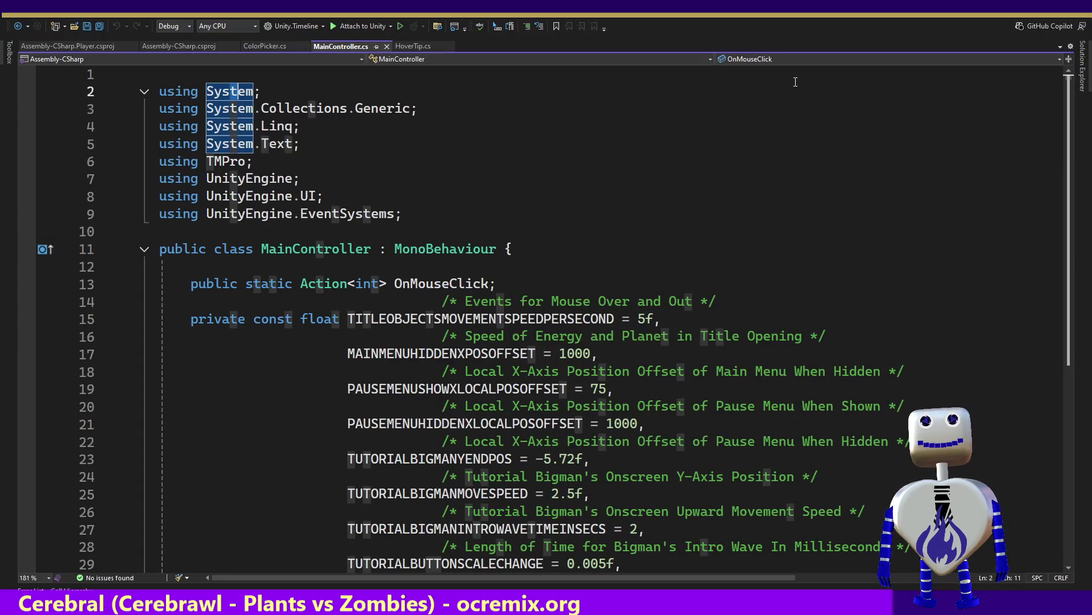
Search MainController.cs for 'text' and open the search scope options
{"action": "type", "text": "t"}
{"action": "key", "text": "ctrl+f"}
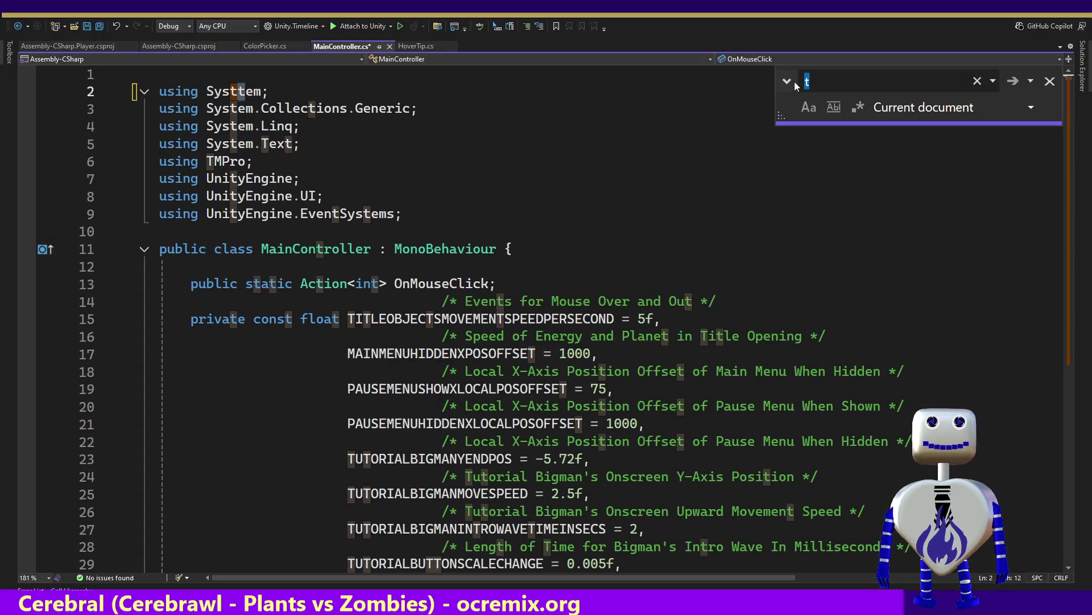
{"action": "key", "text": "BackSpace"}
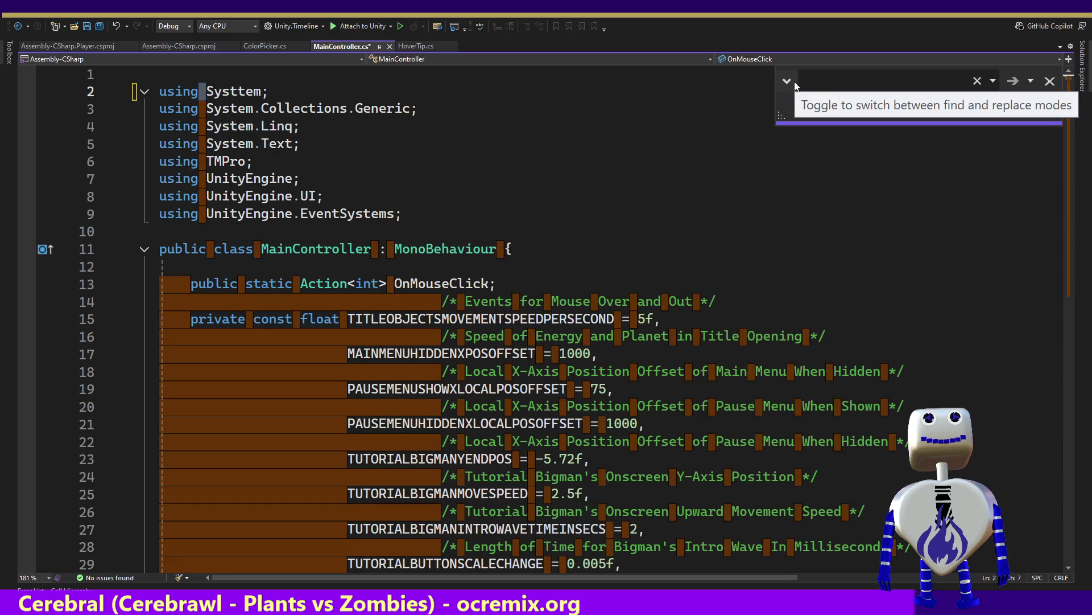
{"action": "type", "text": "t"}
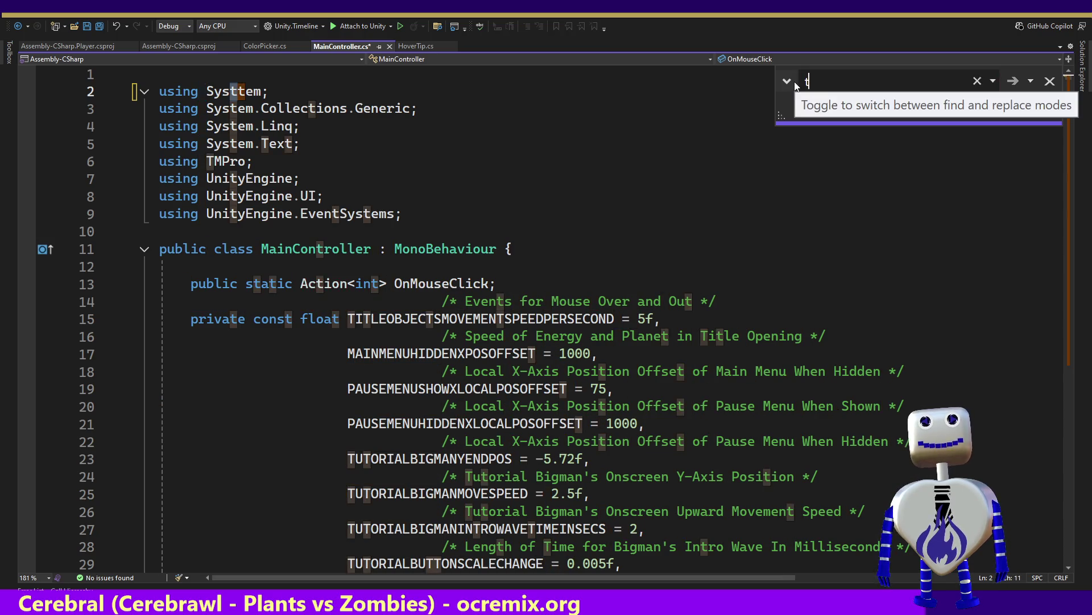
{"action": "type", "text": "text"}
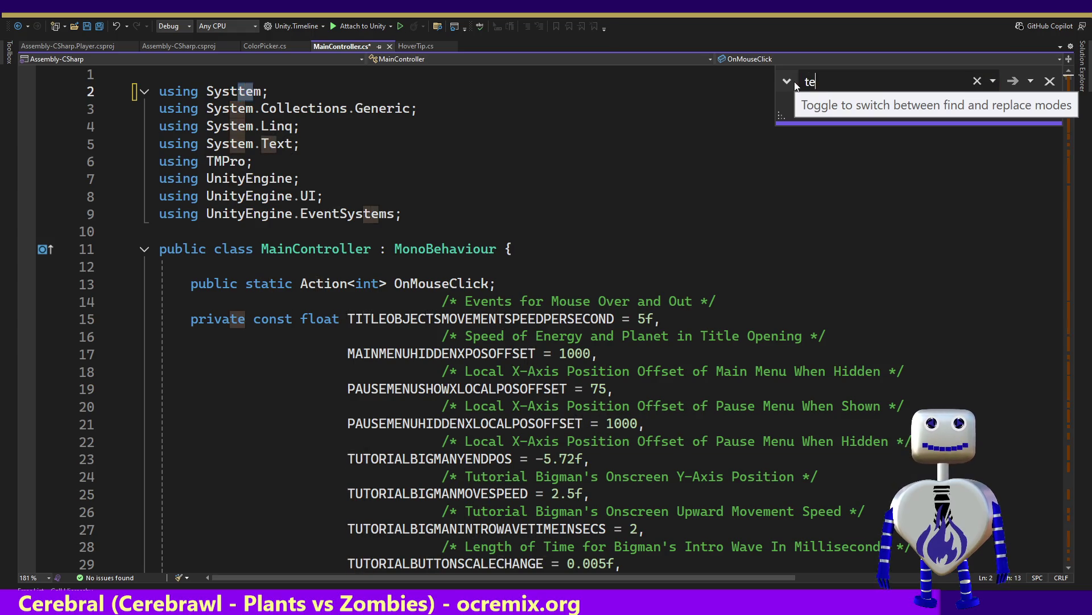
{"action": "key", "text": "Return"}
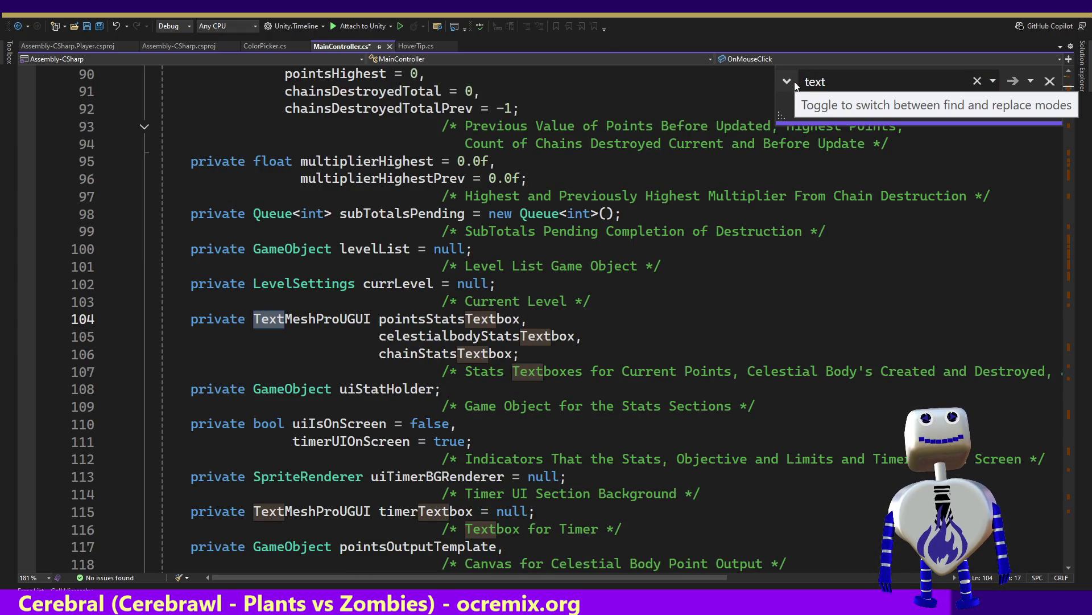
{"action": "left_click", "coordinate": [791, 80]}
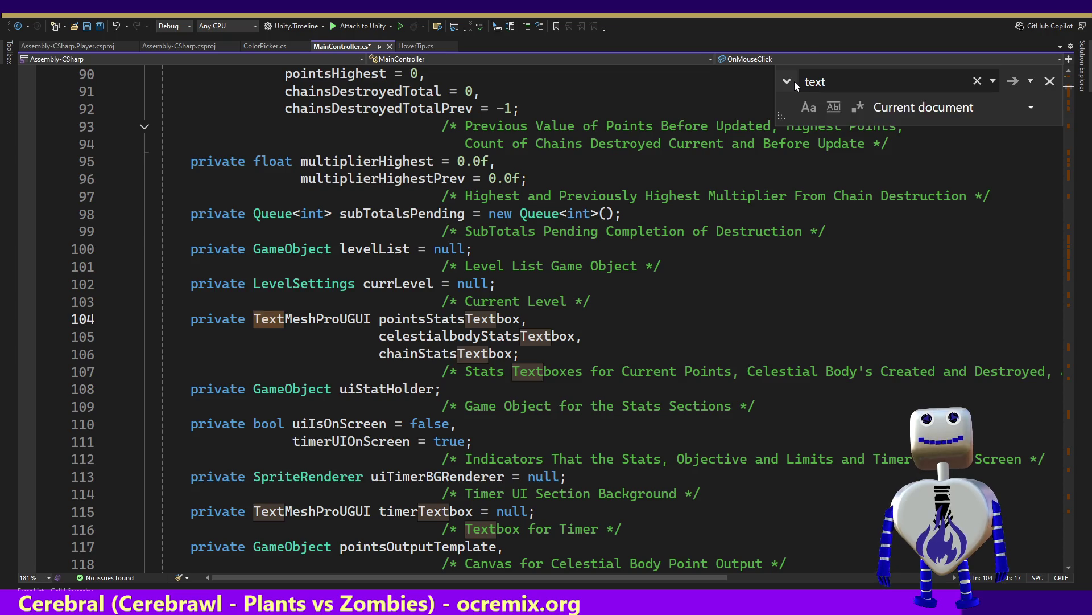
Copy the 'Lvl disc text' name from Unity's Inspector and paste it into Find
{"action": "key", "text": "alt+Tab"}
{"action": "left_click", "coordinate": [923, 67]}
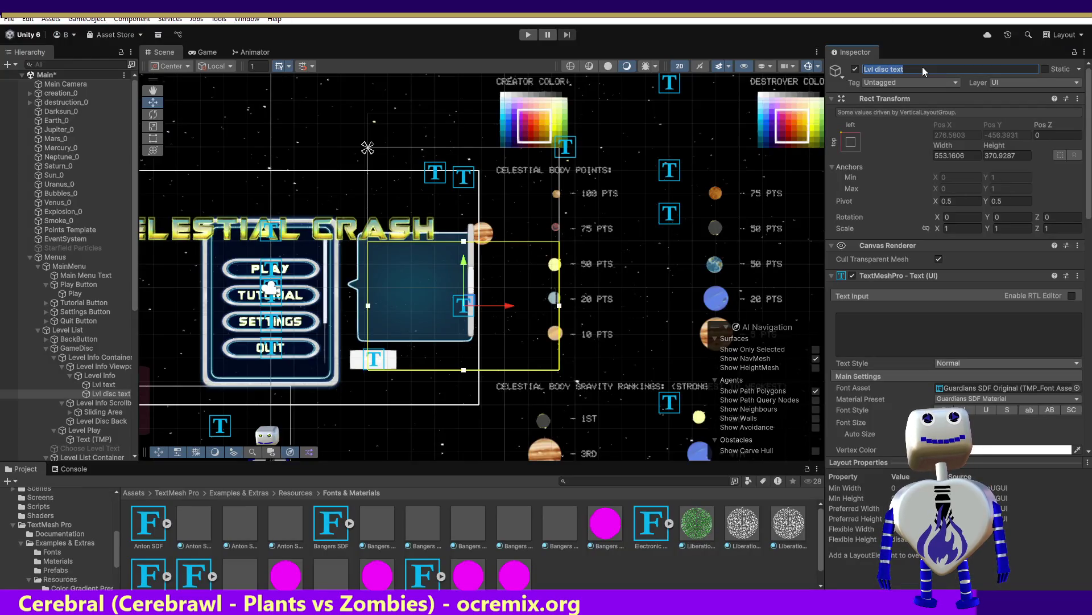
{"action": "left_click", "coordinate": [895, 69]}
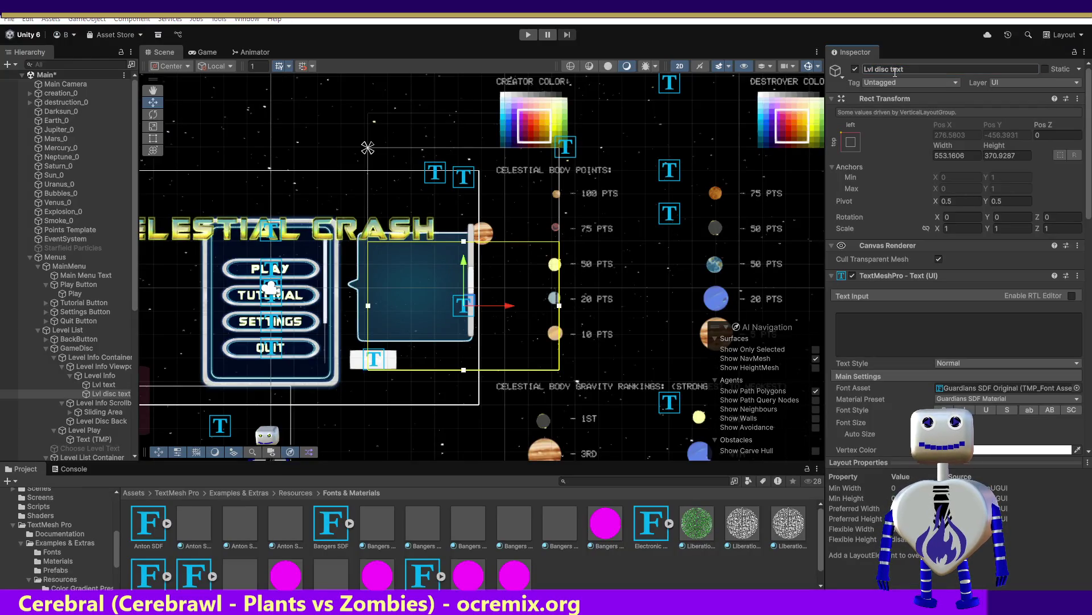
{"action": "key", "text": "alt+Tab"}
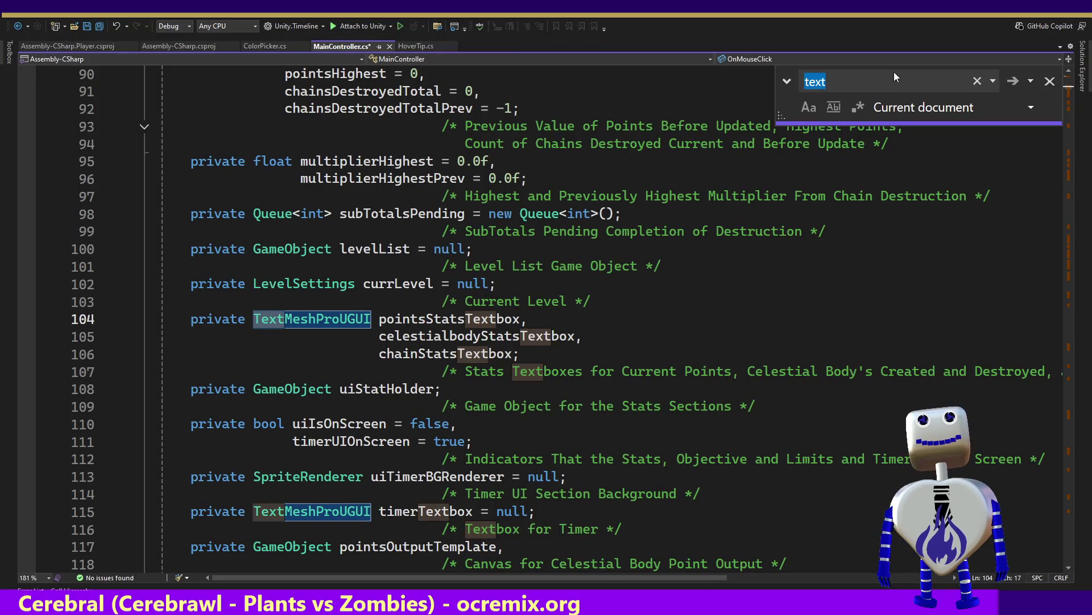
{"action": "type", "text": "Lvl disc text"}
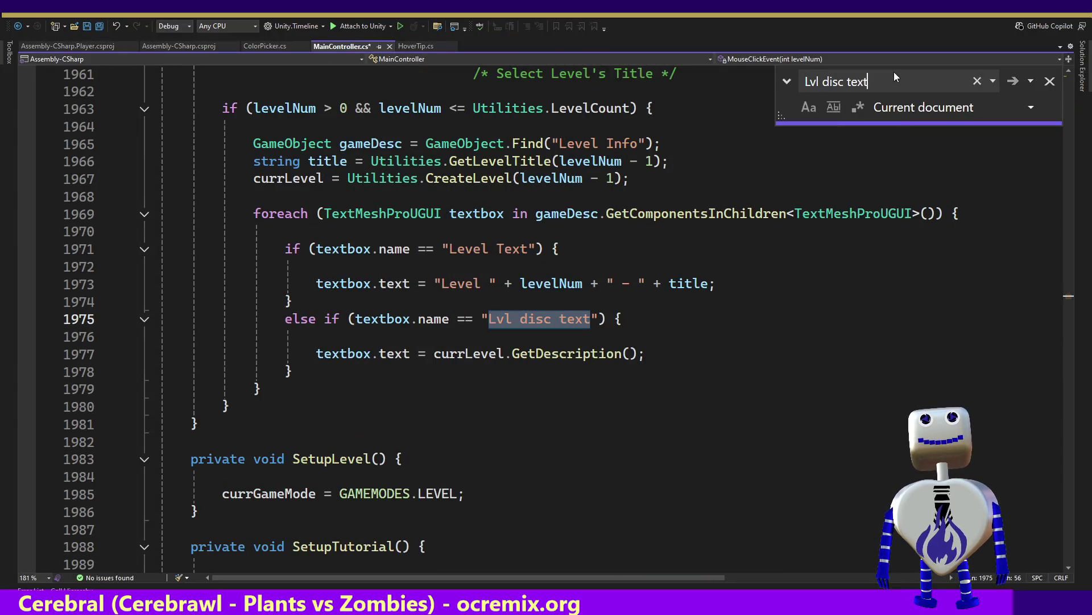
{"action": "left_click", "coordinate": [455, 353]}
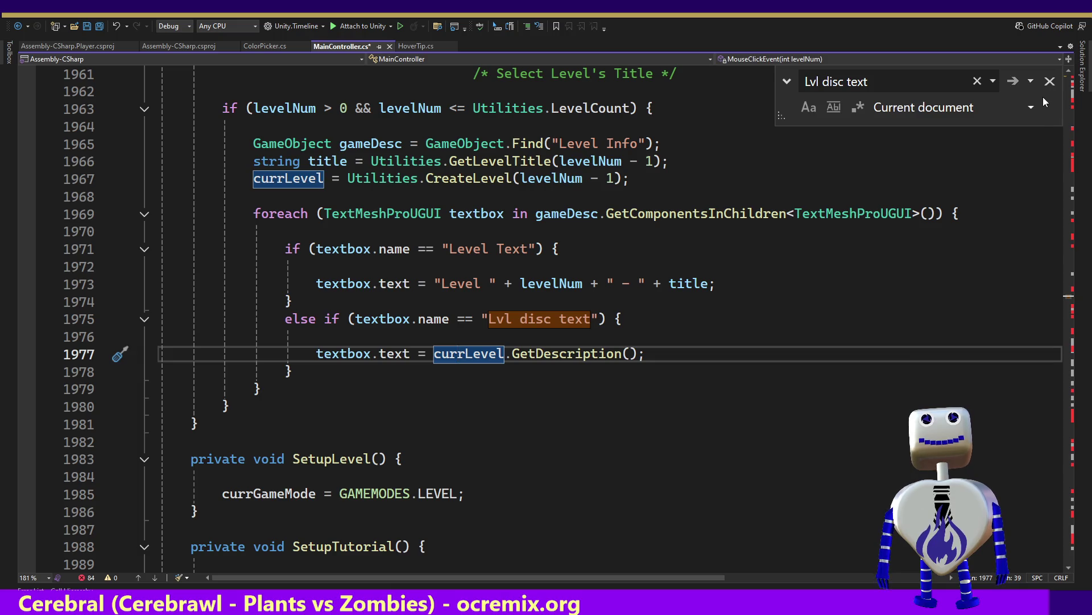
{"action": "left_click", "coordinate": [1051, 81]}
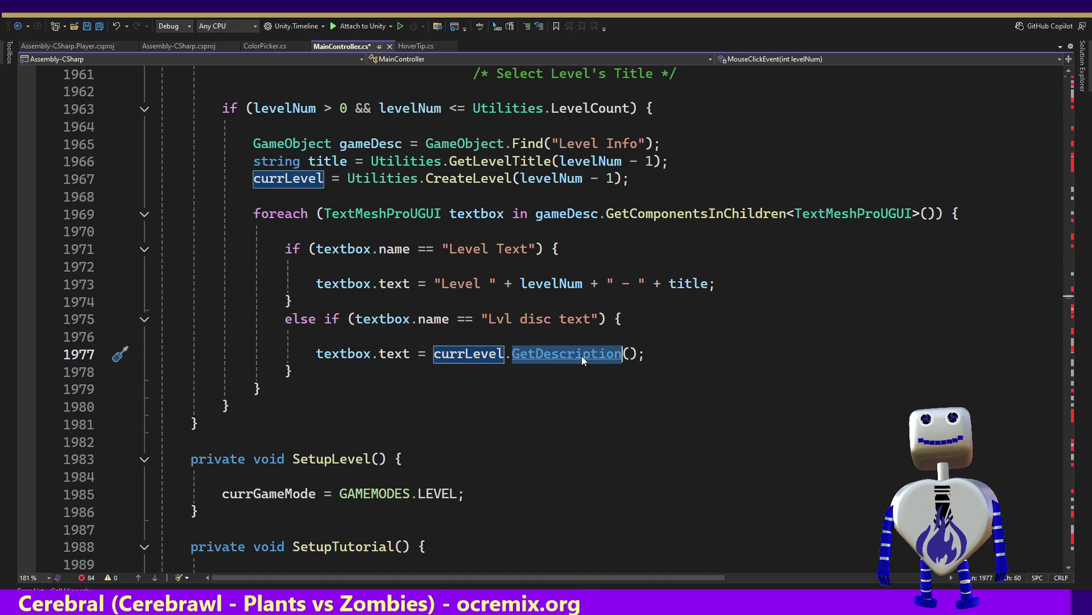
{"action": "left_click", "coordinate": [581, 356], "text": "ctrl"}
{"action": "scroll", "coordinate": [398, 390], "scroll_direction": "down", "scroll_amount": 3}
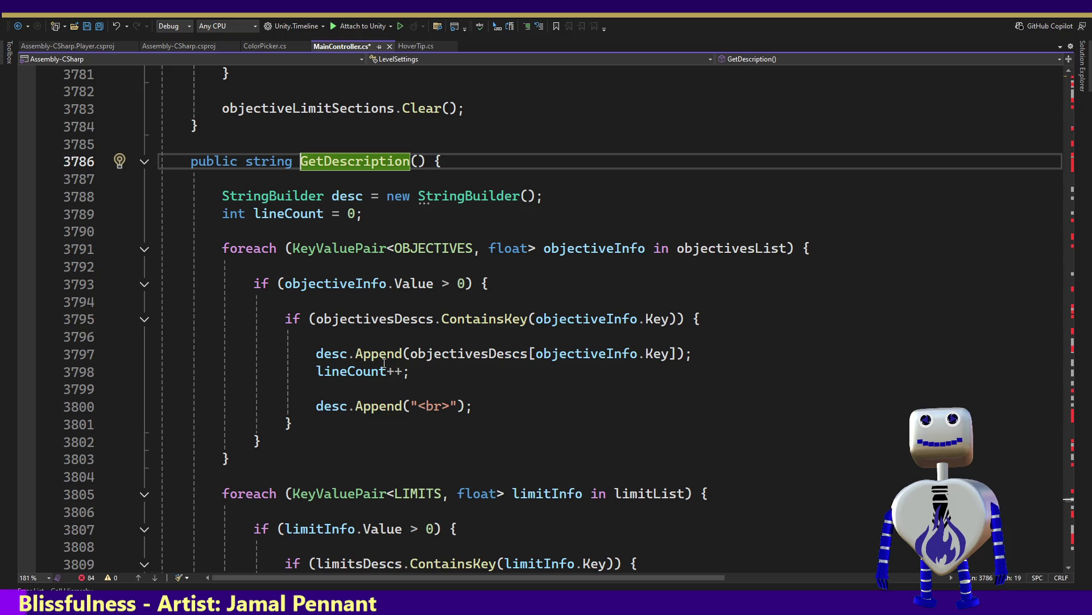
{"action": "scroll", "coordinate": [331, 472], "scroll_direction": "down", "scroll_amount": 4}
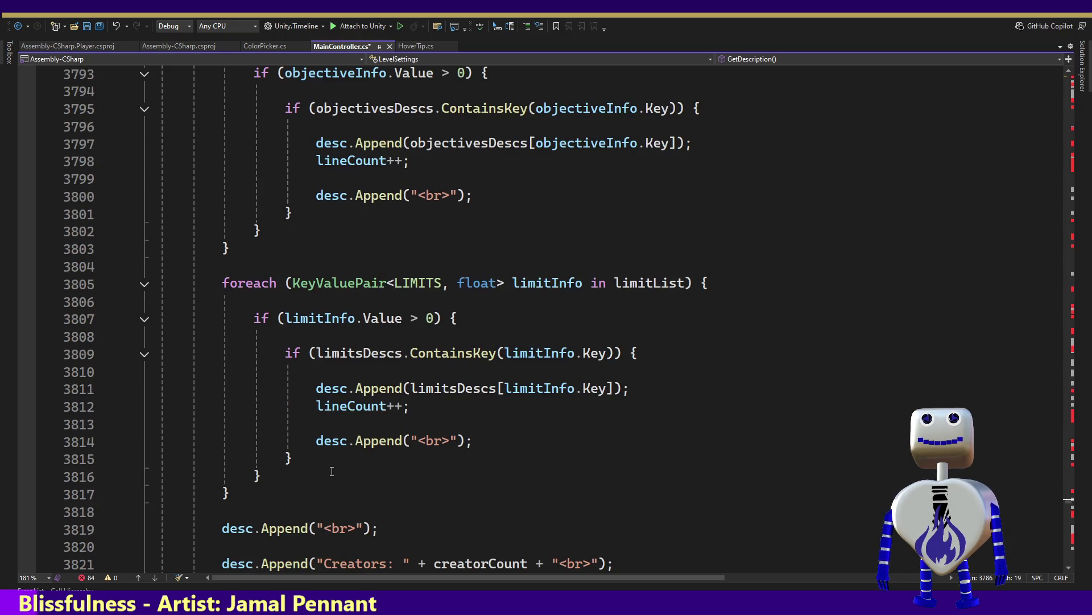
{"action": "scroll", "coordinate": [331, 469], "scroll_direction": "down", "scroll_amount": 3}
{"action": "scroll", "coordinate": [332, 469], "scroll_direction": "up", "scroll_amount": 3}
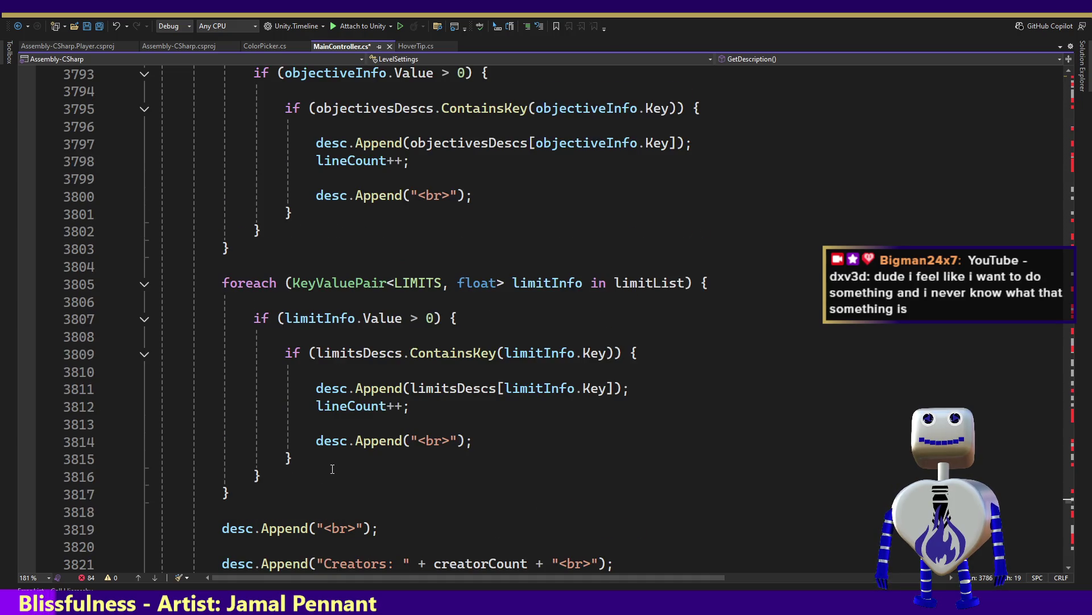
{"action": "scroll", "coordinate": [332, 469], "scroll_direction": "down", "scroll_amount": 3}
{"action": "scroll", "coordinate": [332, 469], "scroll_direction": "down", "scroll_amount": 3}
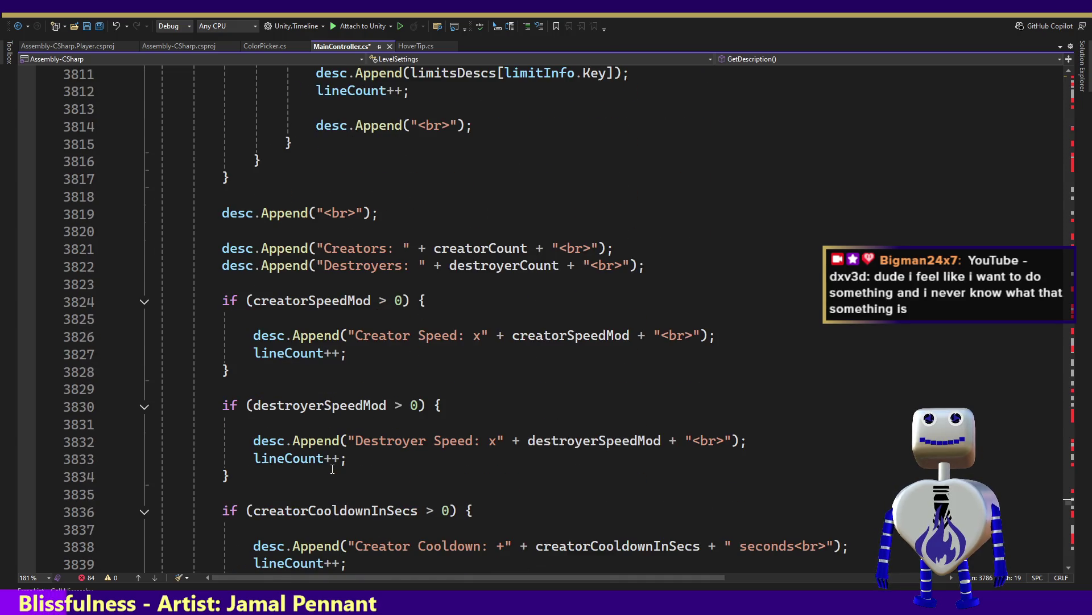
{"action": "scroll", "coordinate": [332, 469], "scroll_direction": "up", "scroll_amount": 12}
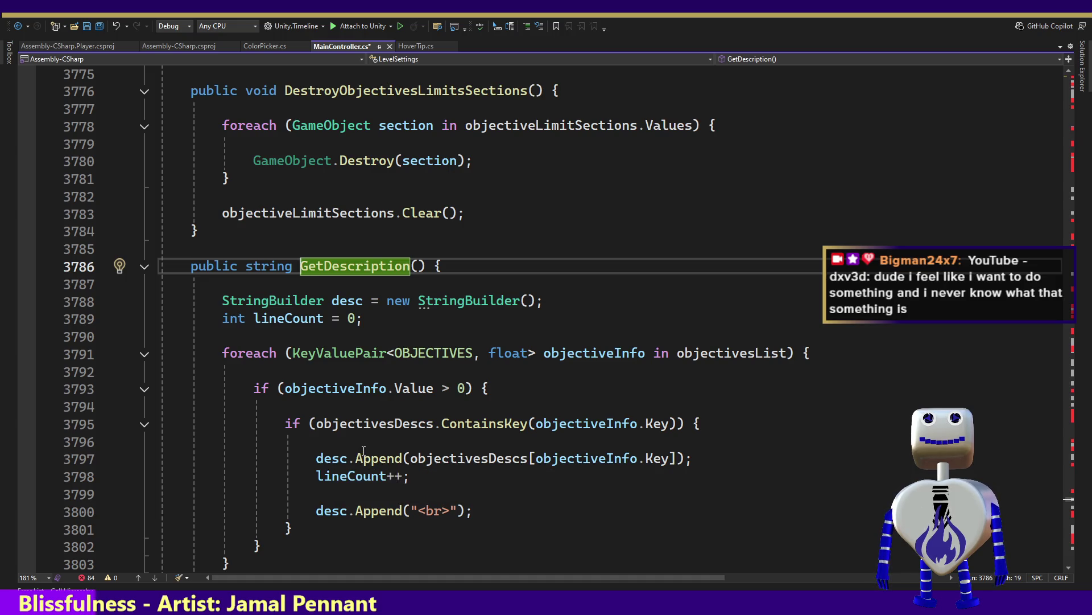
{"action": "scroll", "coordinate": [364, 451], "scroll_direction": "down", "scroll_amount": 14}
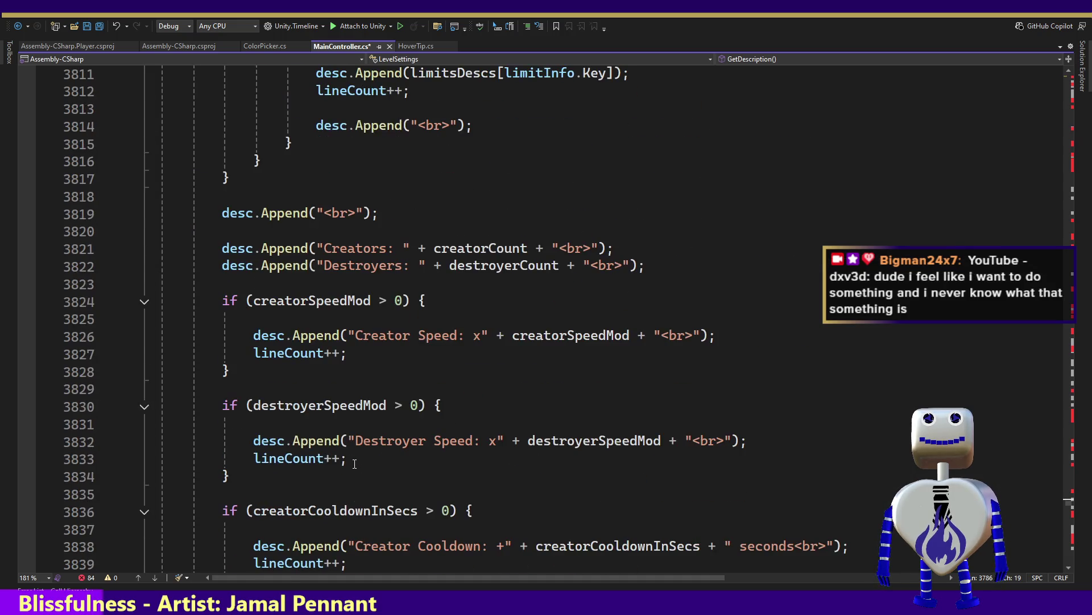
{"action": "scroll", "coordinate": [355, 464], "scroll_direction": "down", "scroll_amount": 5}
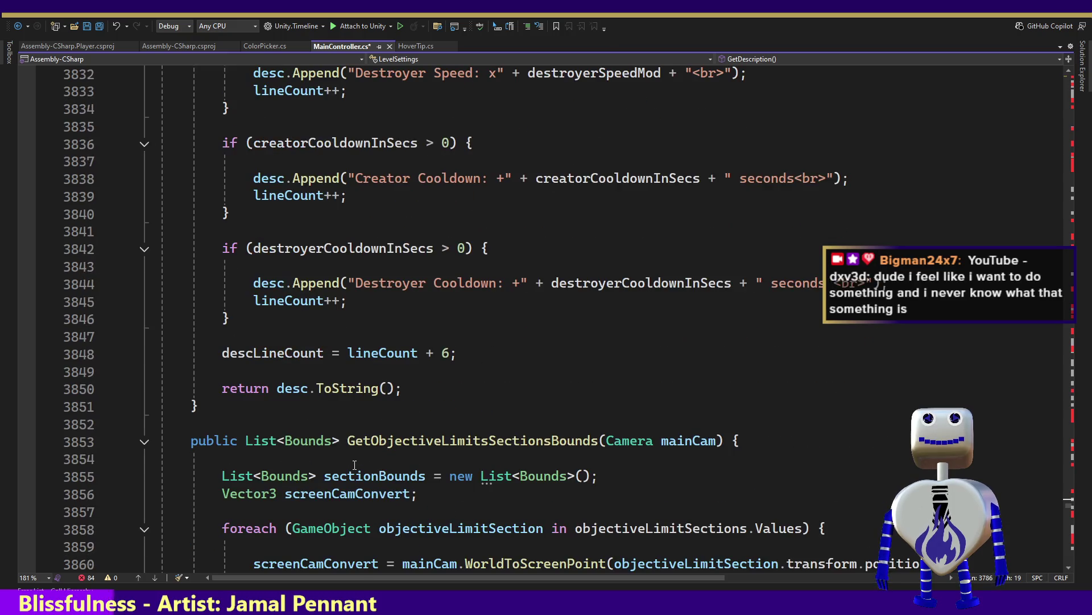
{"action": "scroll", "coordinate": [354, 465], "scroll_direction": "up", "scroll_amount": 4}
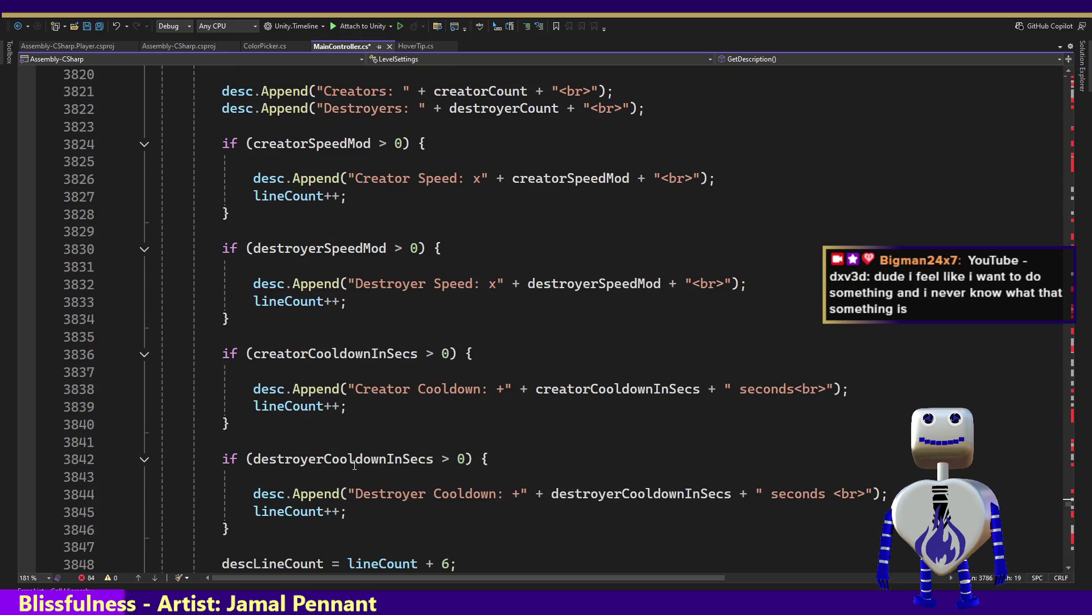
{"action": "scroll", "coordinate": [355, 465], "scroll_direction": "up", "scroll_amount": 7}
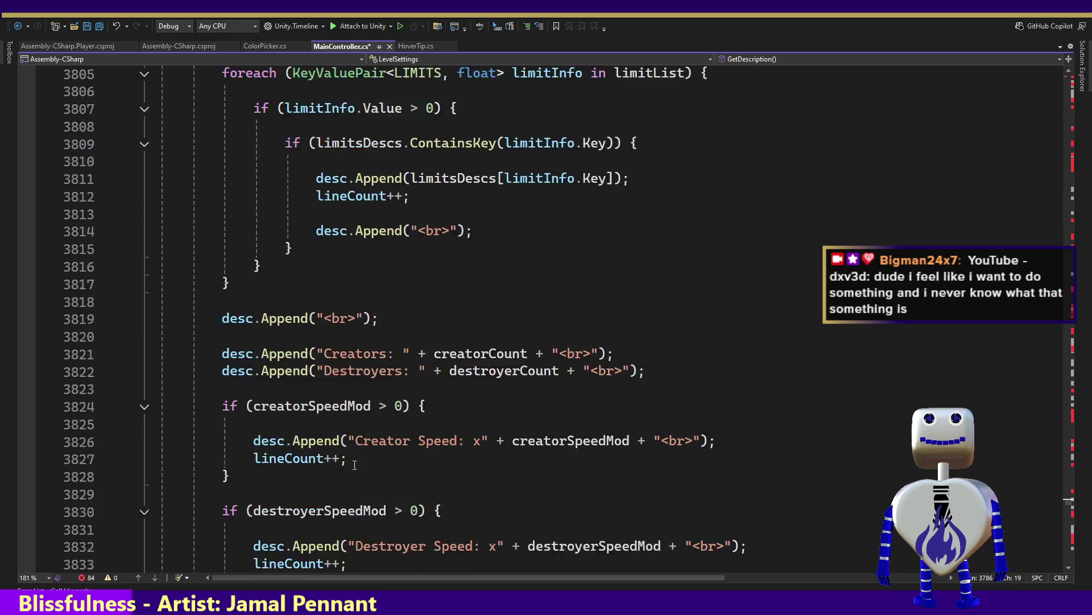
{"action": "scroll", "coordinate": [355, 465], "scroll_direction": "up", "scroll_amount": 3}
{"action": "scroll", "coordinate": [355, 465], "scroll_direction": "up", "scroll_amount": 4}
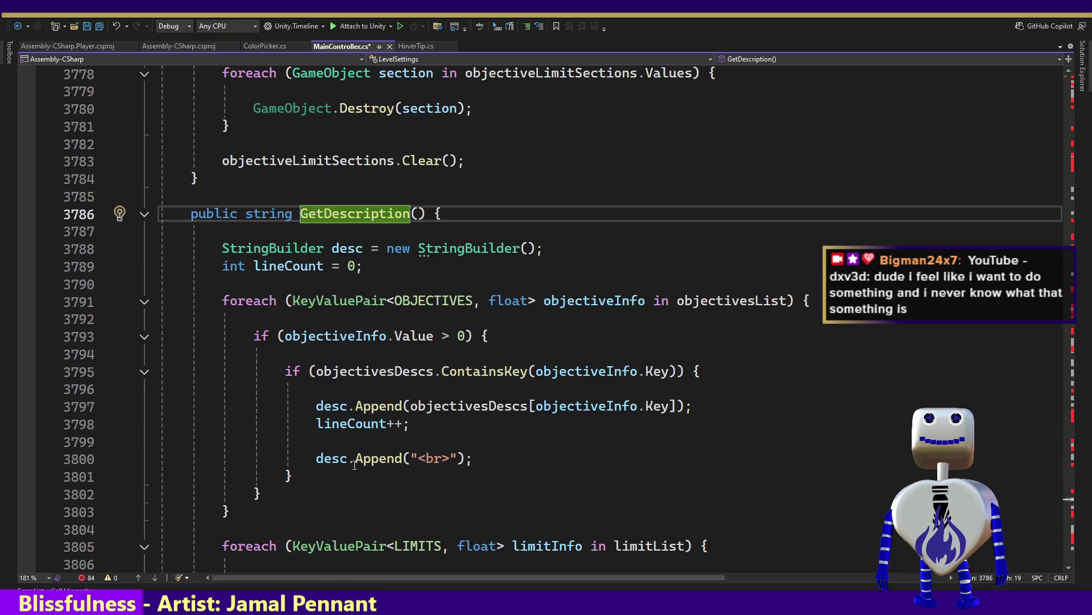
{"action": "scroll", "coordinate": [353, 464], "scroll_direction": "up", "scroll_amount": 2}
{"action": "scroll", "coordinate": [352, 464], "scroll_direction": "down", "scroll_amount": 1}
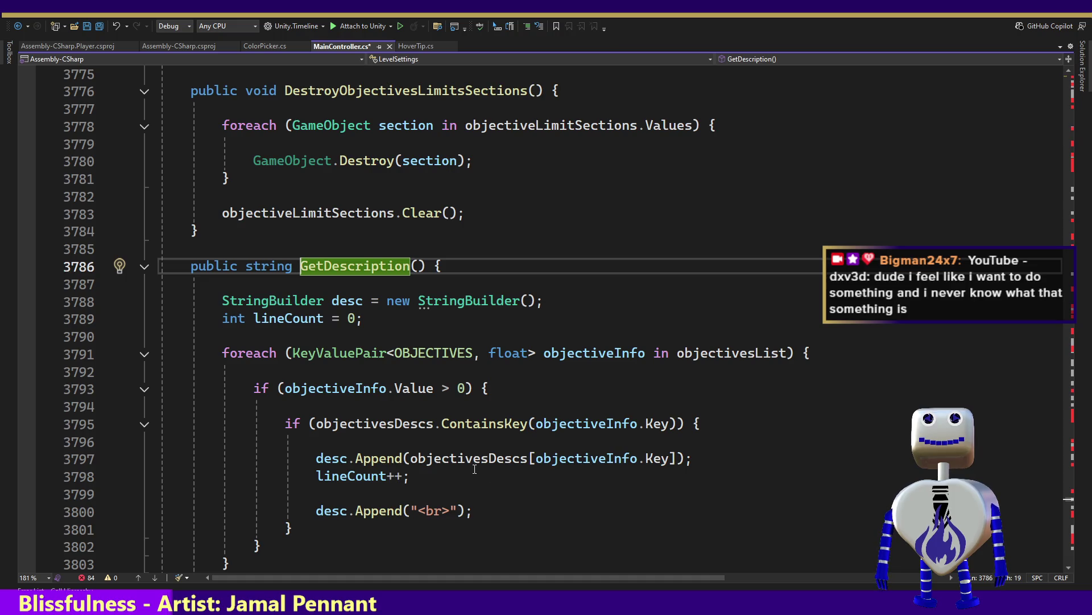
{"action": "mouse_move", "coordinate": [441, 454]}
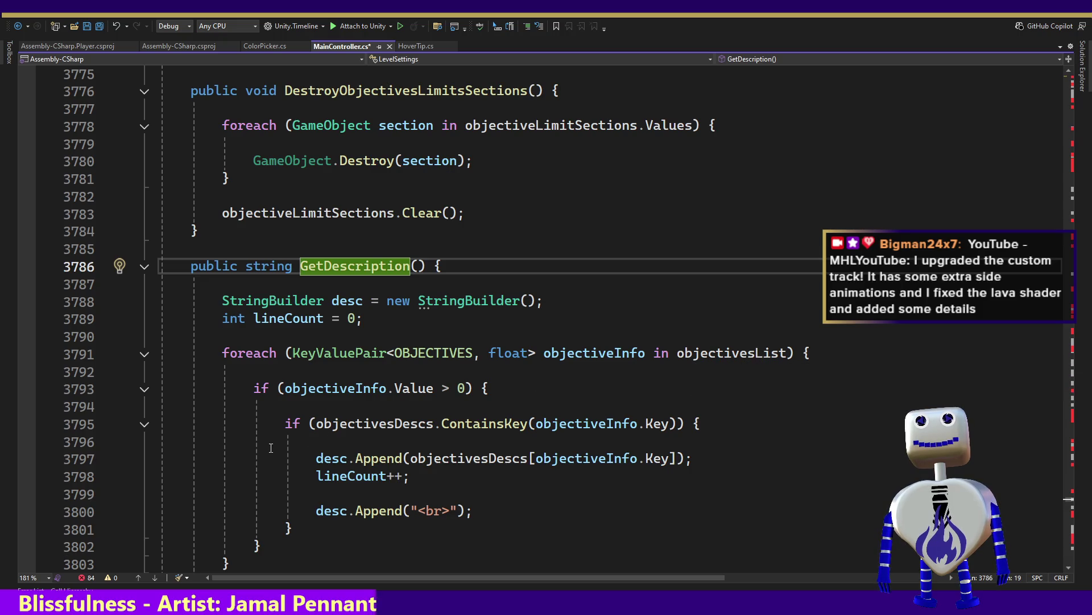
{"action": "scroll", "coordinate": [307, 415], "scroll_direction": "down", "scroll_amount": 2}
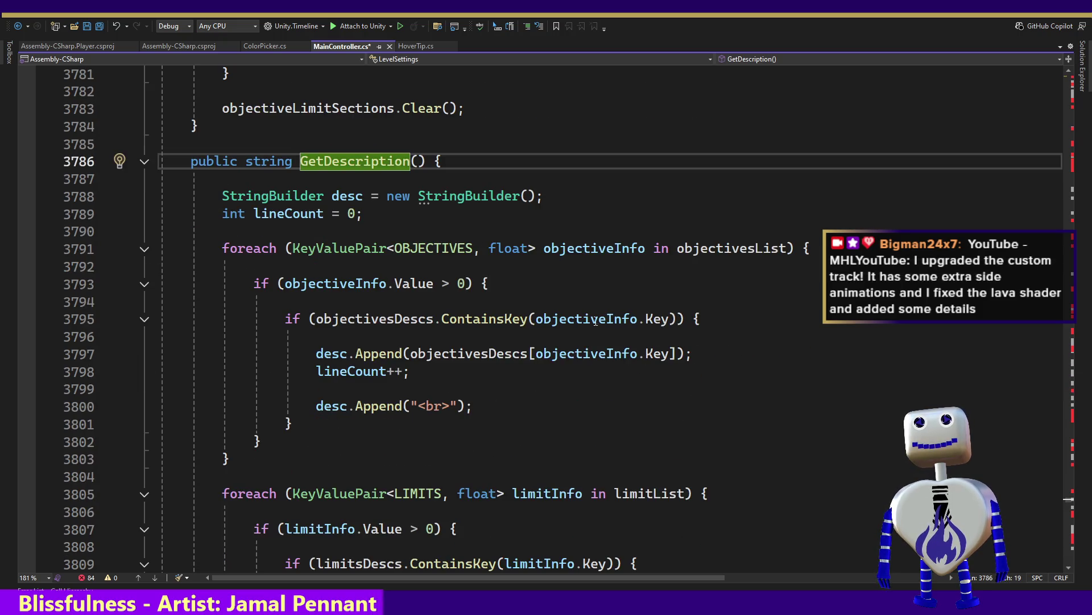
{"action": "double_click", "coordinate": [436, 357]}
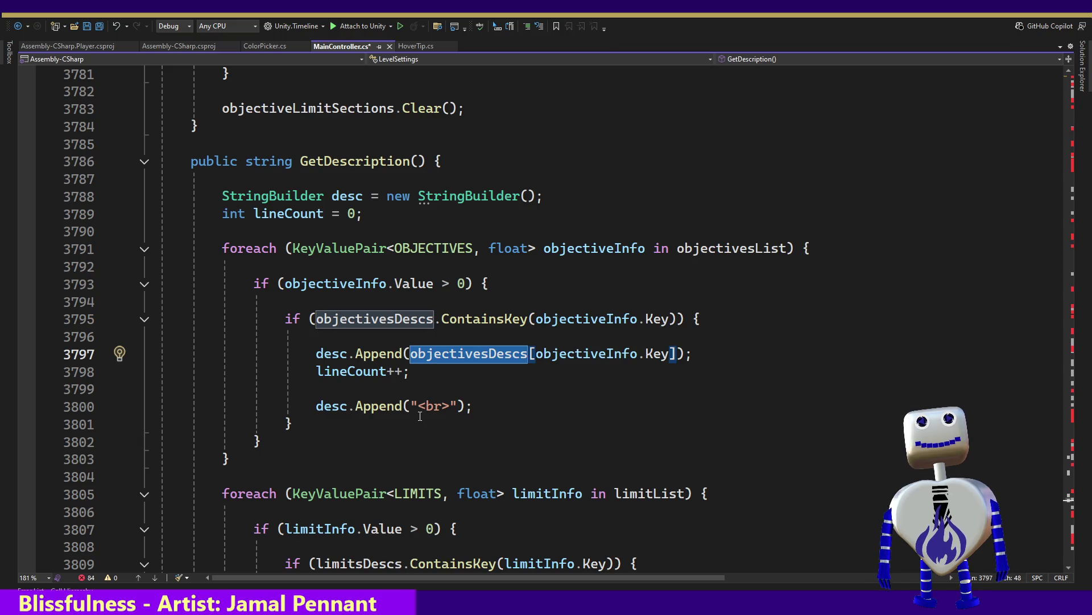
{"action": "scroll", "coordinate": [375, 385], "scroll_direction": "down", "scroll_amount": 2}
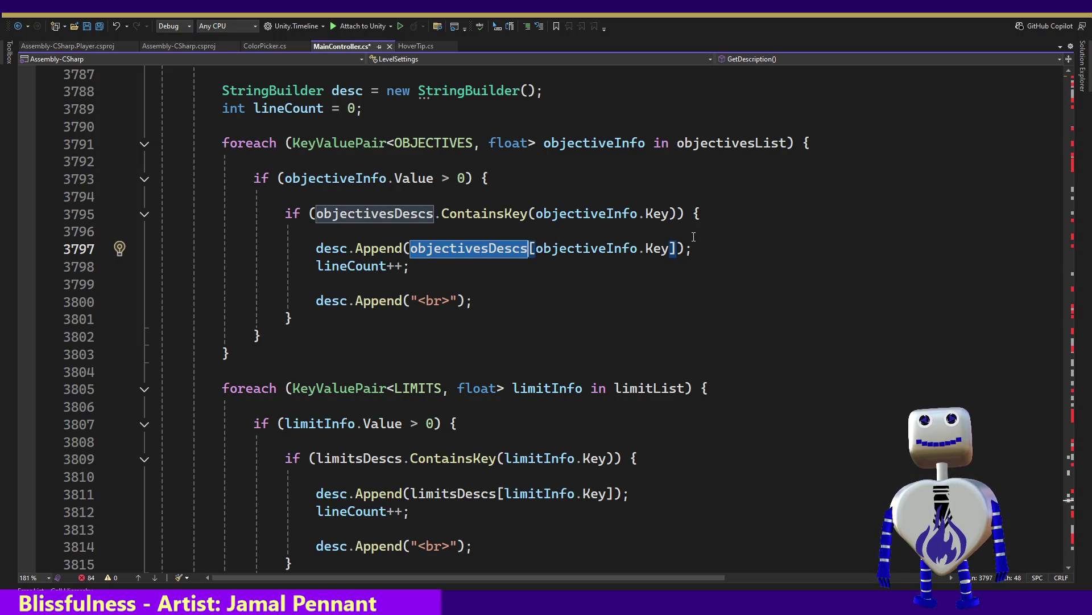
{"action": "scroll", "coordinate": [337, 403], "scroll_direction": "down", "scroll_amount": 3}
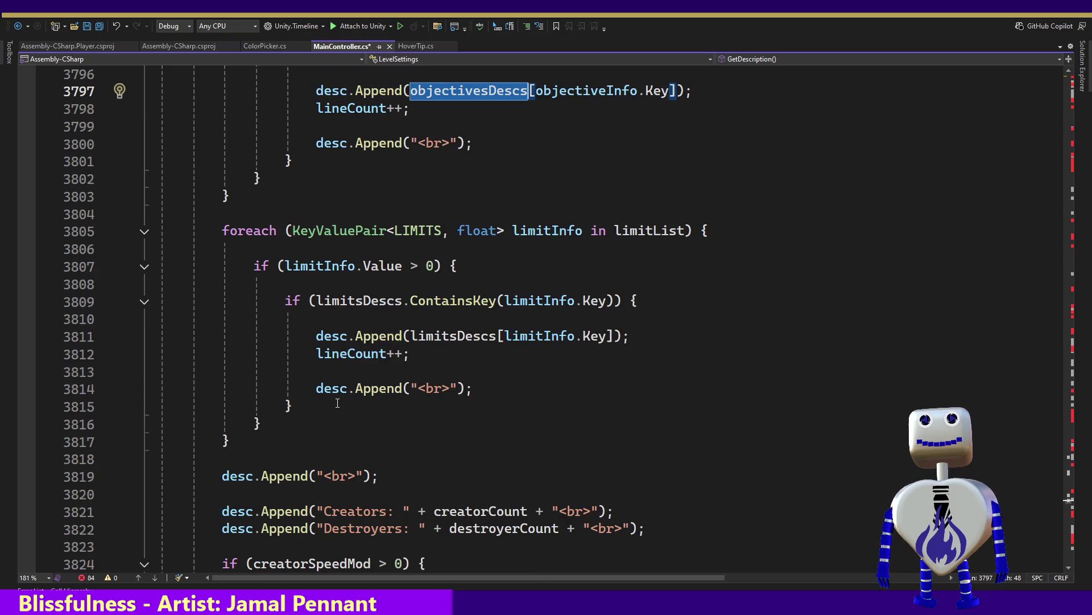
{"action": "scroll", "coordinate": [338, 403], "scroll_direction": "down", "scroll_amount": 2}
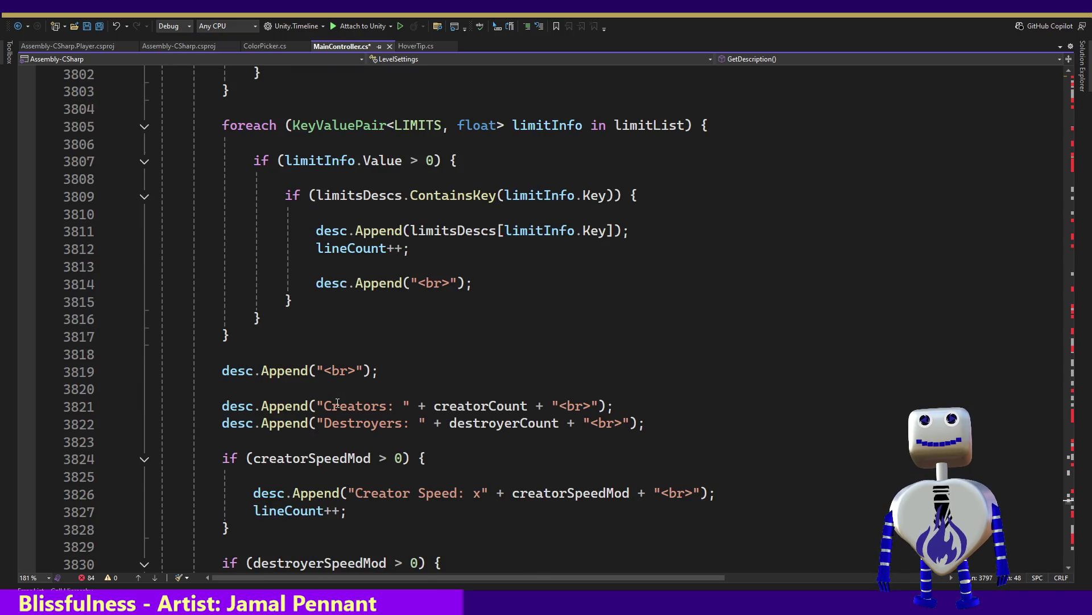
{"action": "scroll", "coordinate": [338, 402], "scroll_direction": "down", "scroll_amount": 2}
{"action": "scroll", "coordinate": [337, 403], "scroll_direction": "up", "scroll_amount": 6}
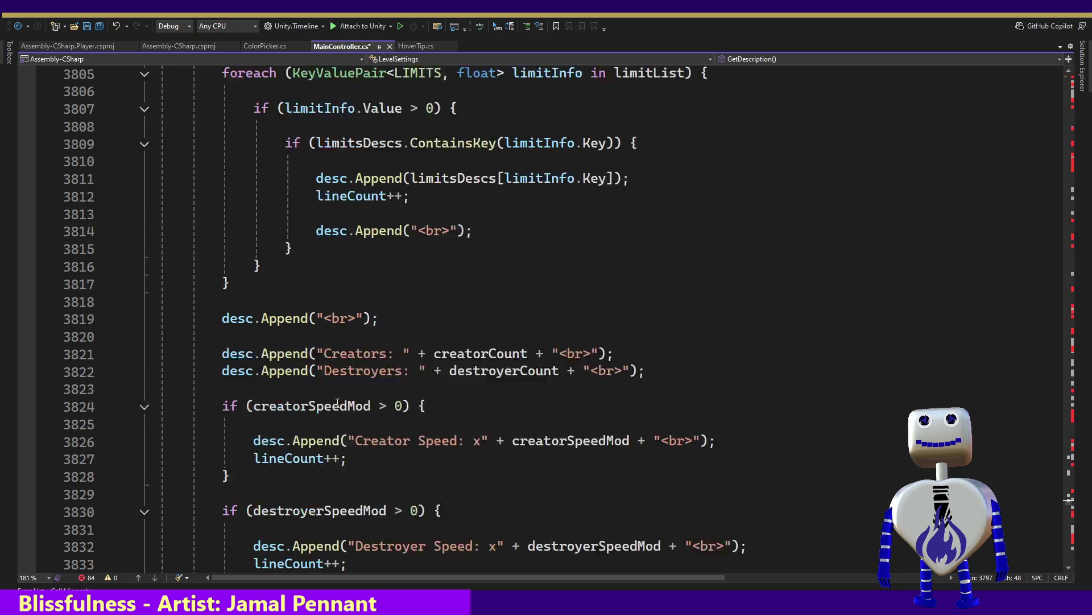
{"action": "scroll", "coordinate": [337, 403], "scroll_direction": "up", "scroll_amount": 5}
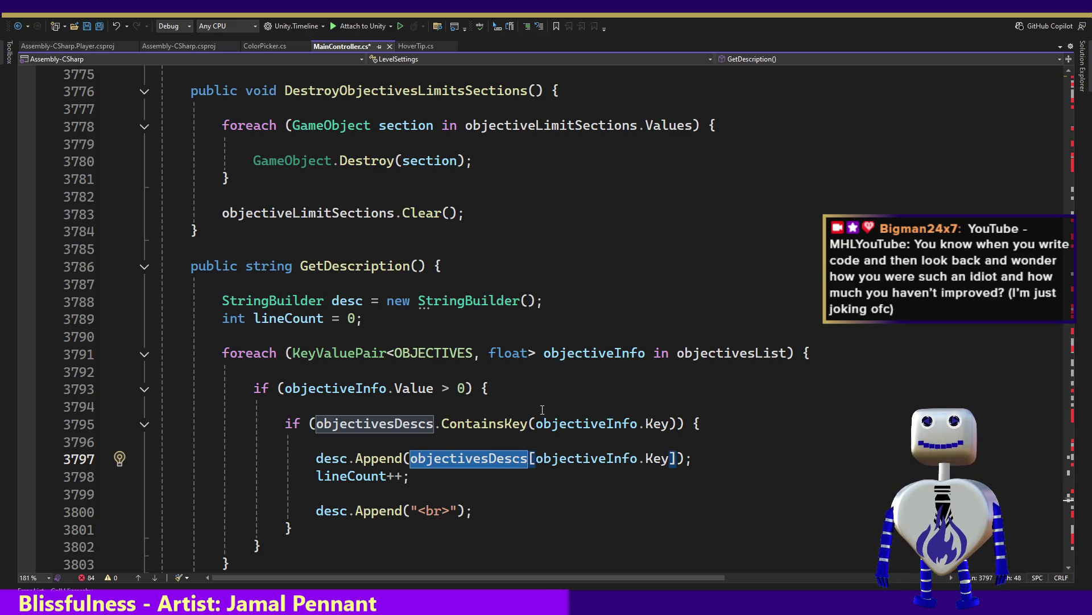
Check ContainsKey and objectivesDescs info, then jump to the objectivesDescs declaration at line 3411
{"action": "mouse_move", "coordinate": [519, 429]}
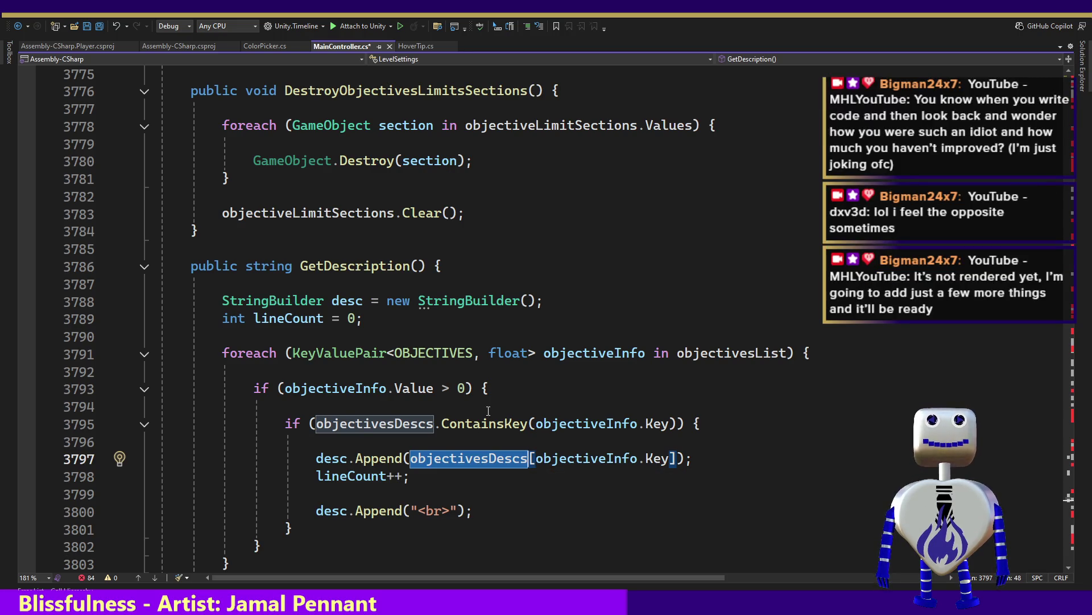
{"action": "mouse_move", "coordinate": [478, 423]}
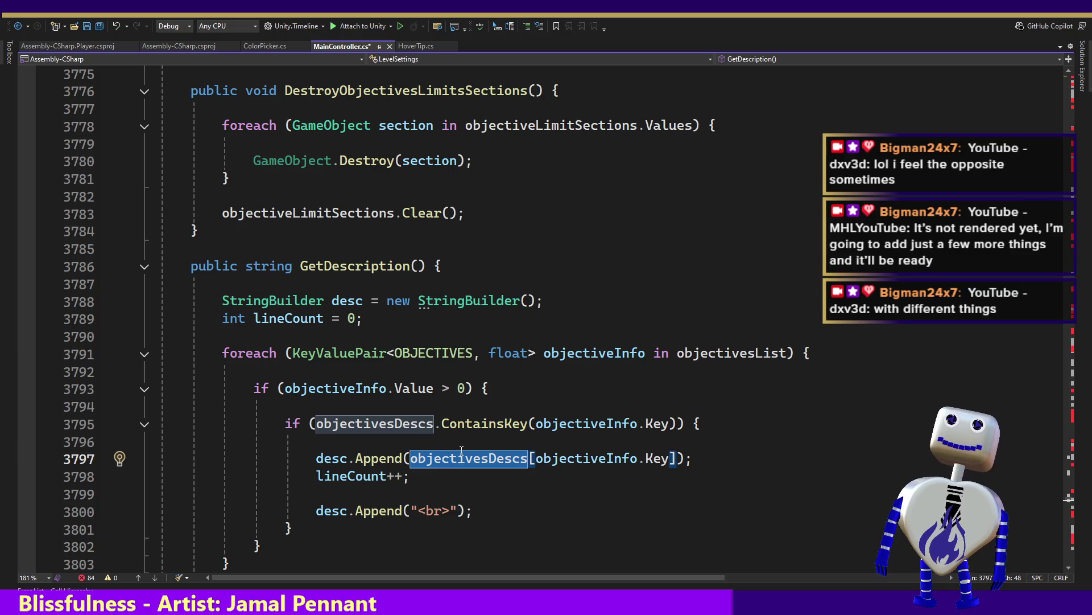
{"action": "mouse_move", "coordinate": [455, 452]}
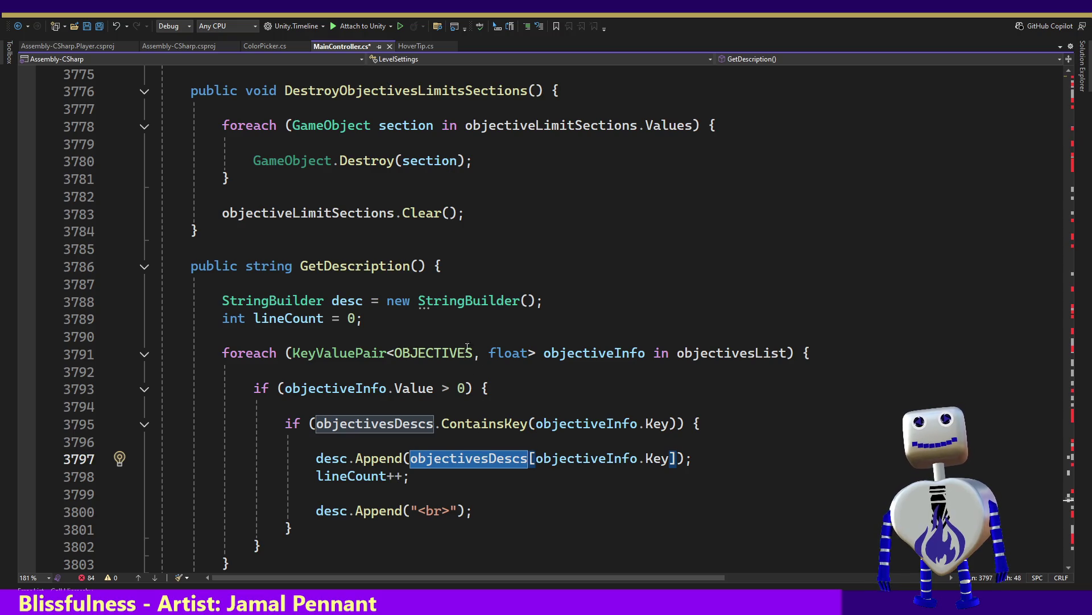
{"action": "scroll", "coordinate": [493, 372], "scroll_direction": "up", "scroll_amount": 2}
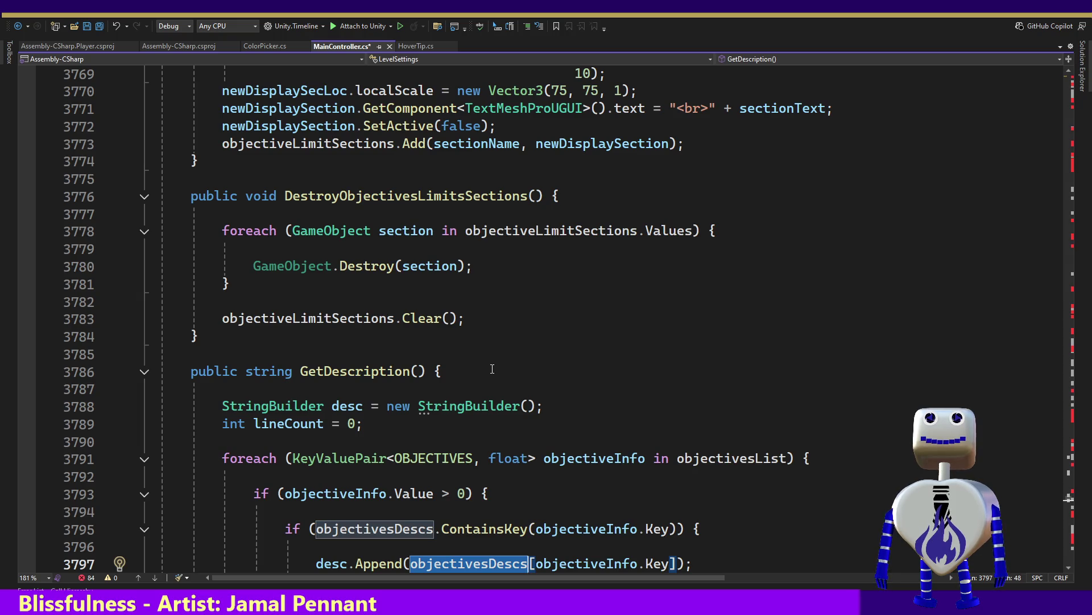
{"action": "scroll", "coordinate": [493, 369], "scroll_direction": "down", "scroll_amount": 2}
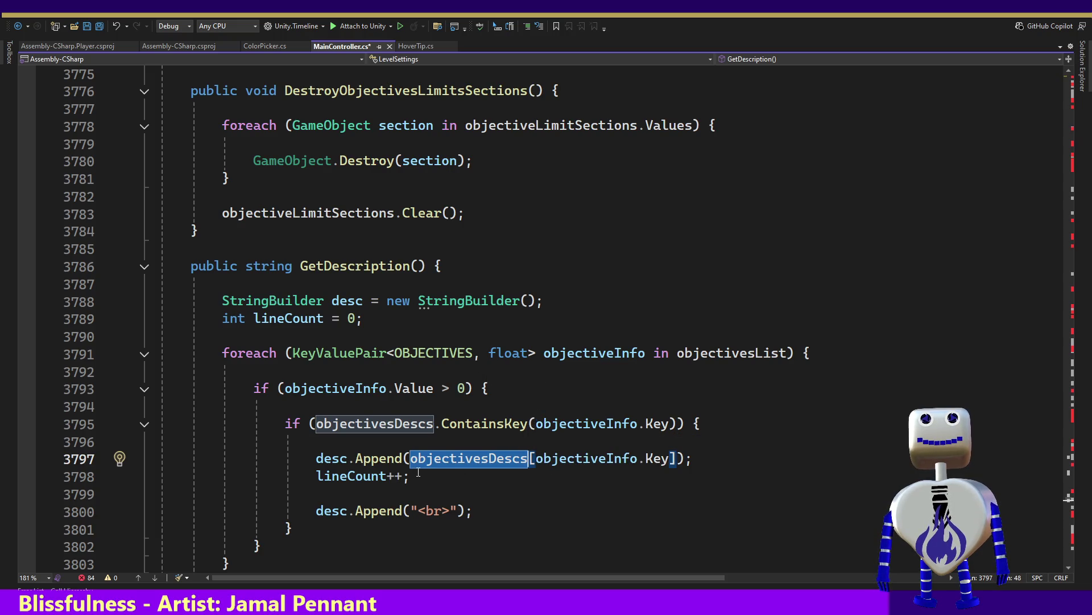
{"action": "left_click", "coordinate": [472, 458], "text": "ctrl"}
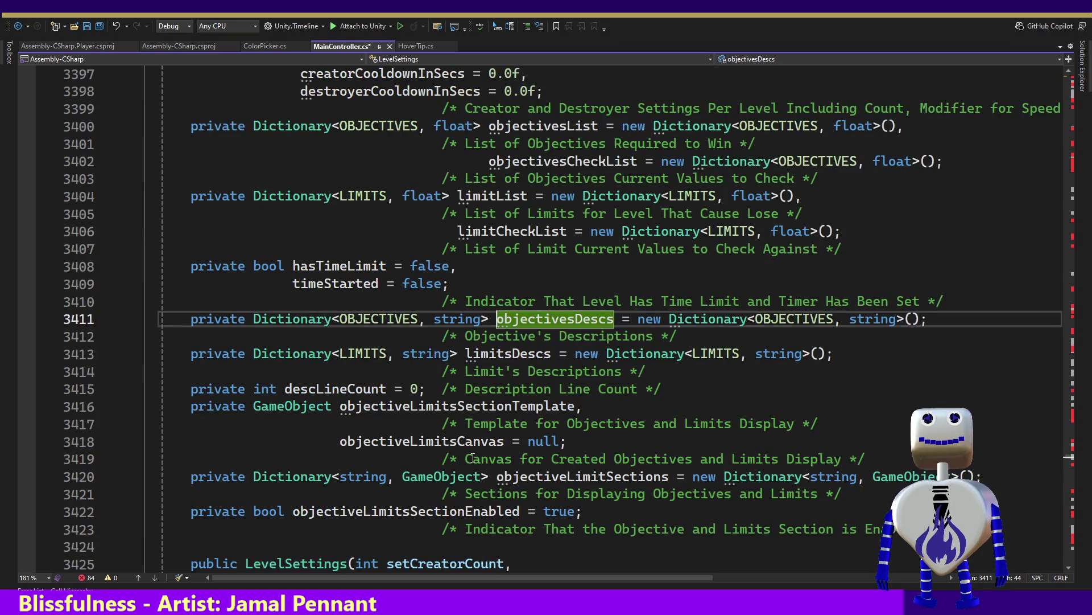
Find all references to objectivesDescs and jump to the score and chain count '- Objective:' descriptions in SetObjective
{"action": "left_click", "coordinate": [522, 322]}
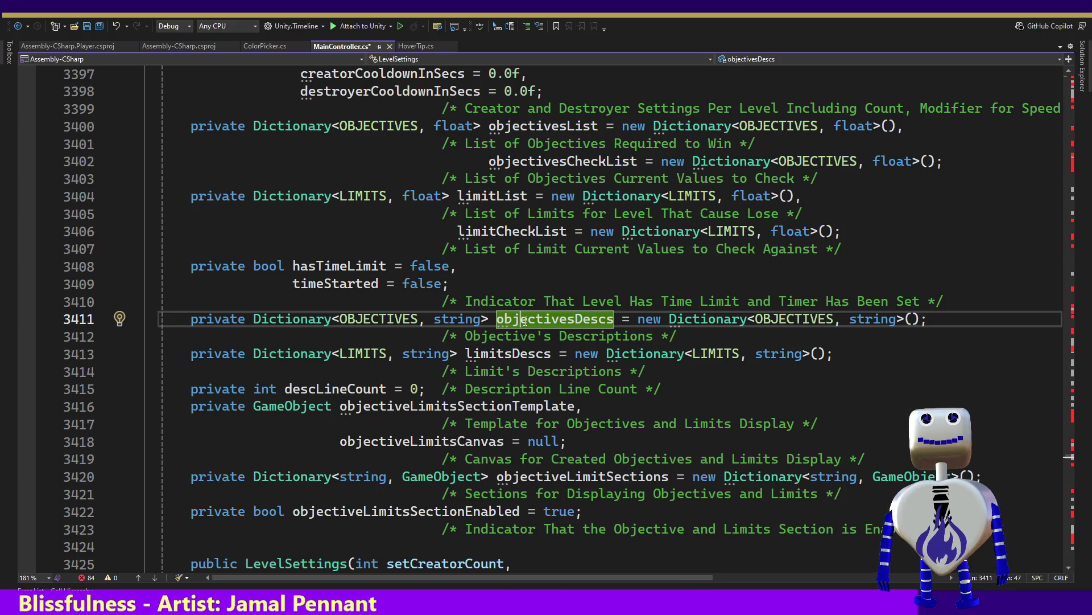
{"action": "right_click", "coordinate": [524, 320]}
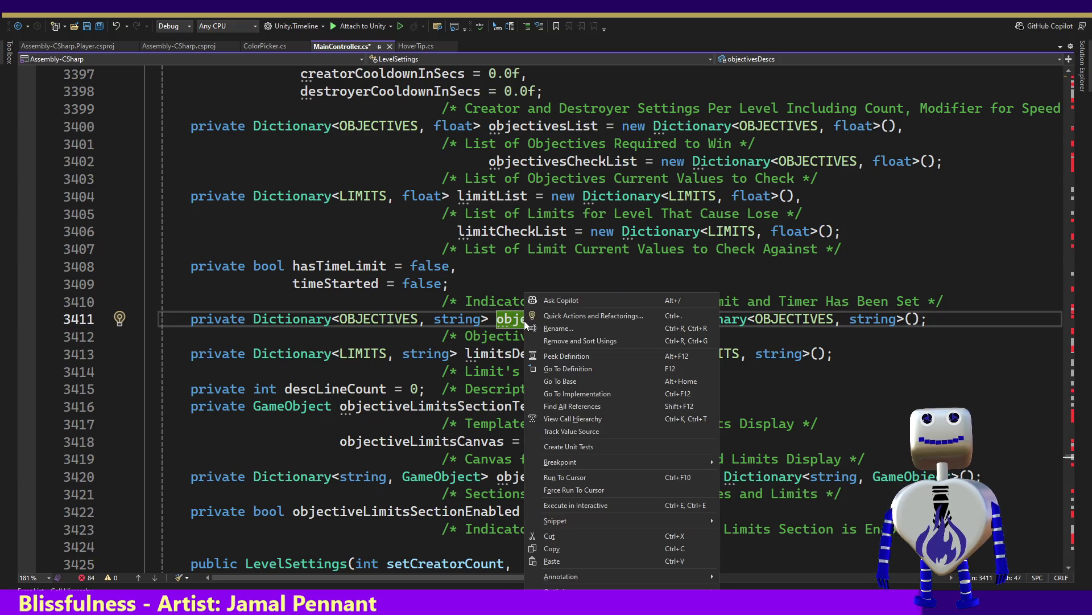
{"action": "left_click", "coordinate": [588, 408]}
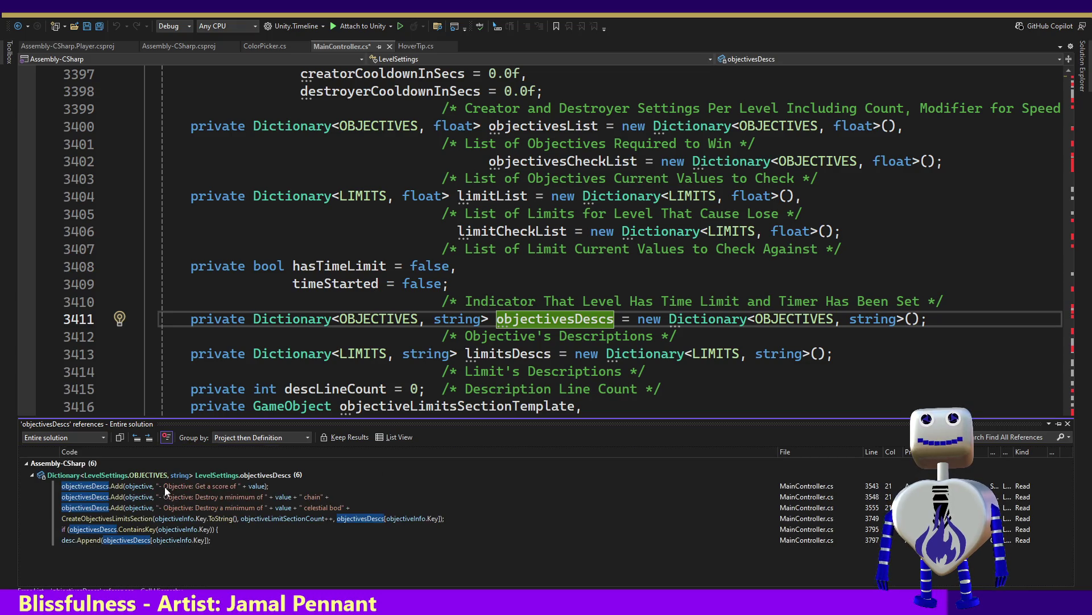
{"action": "left_click", "coordinate": [166, 487]}
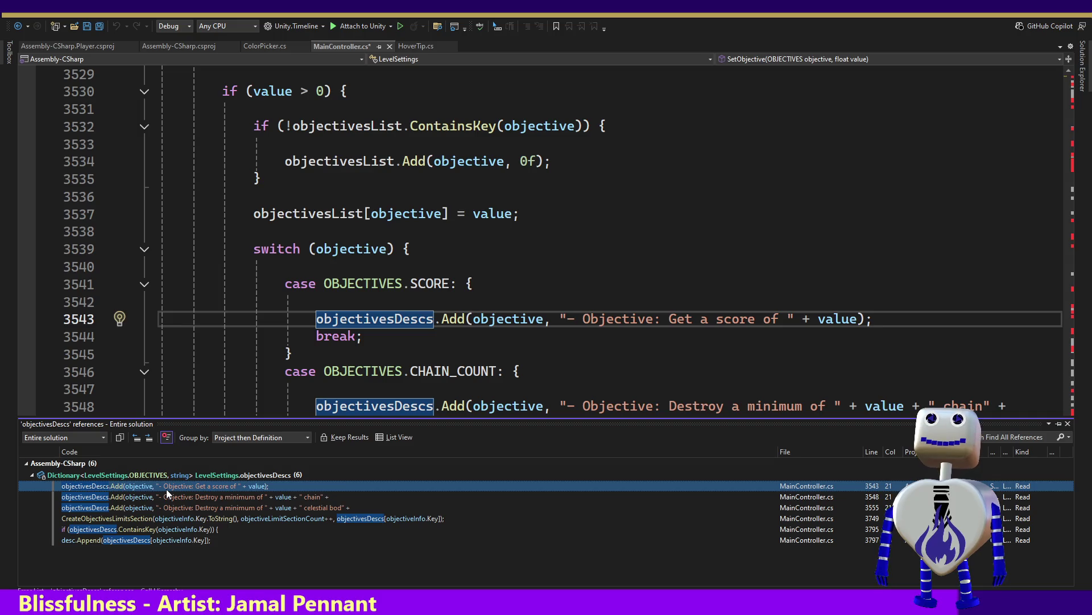
{"action": "left_click", "coordinate": [166, 499]}
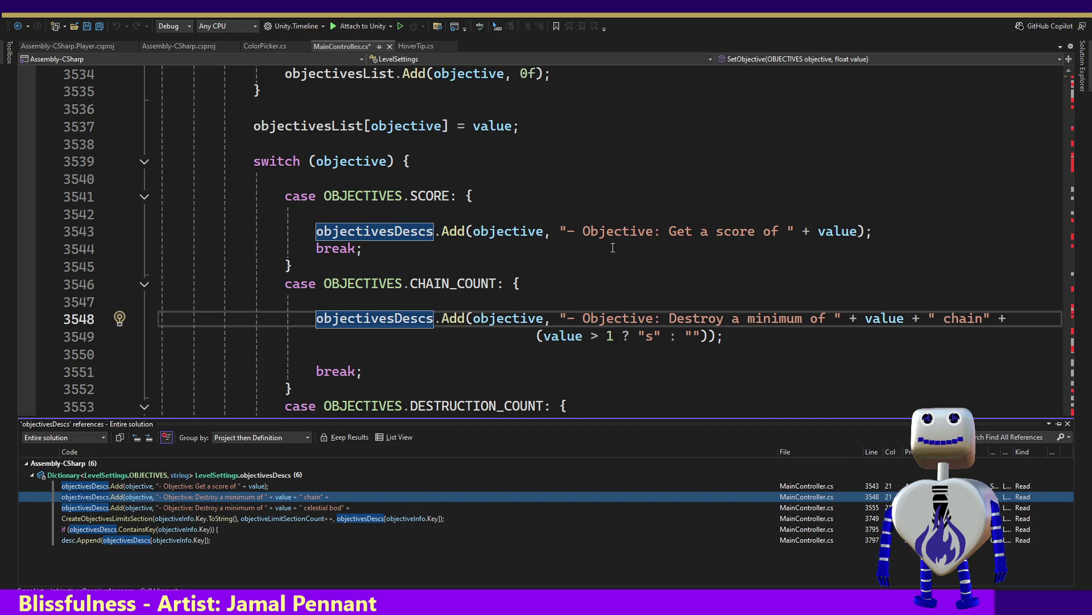
{"action": "left_click", "coordinate": [585, 232]}
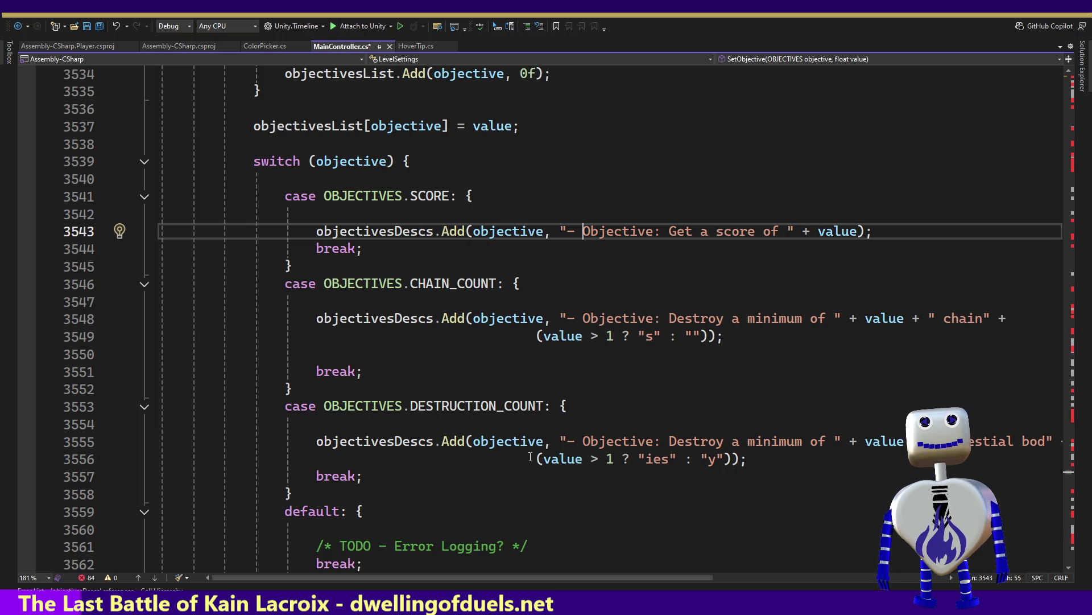
Scroll down MainController.cs to GetDescription() and its limits loop, then back up to the objectives loop
{"action": "scroll", "coordinate": [526, 456], "scroll_direction": "down", "scroll_amount": 4}
{"action": "scroll", "coordinate": [531, 455], "scroll_direction": "down", "scroll_amount": 9}
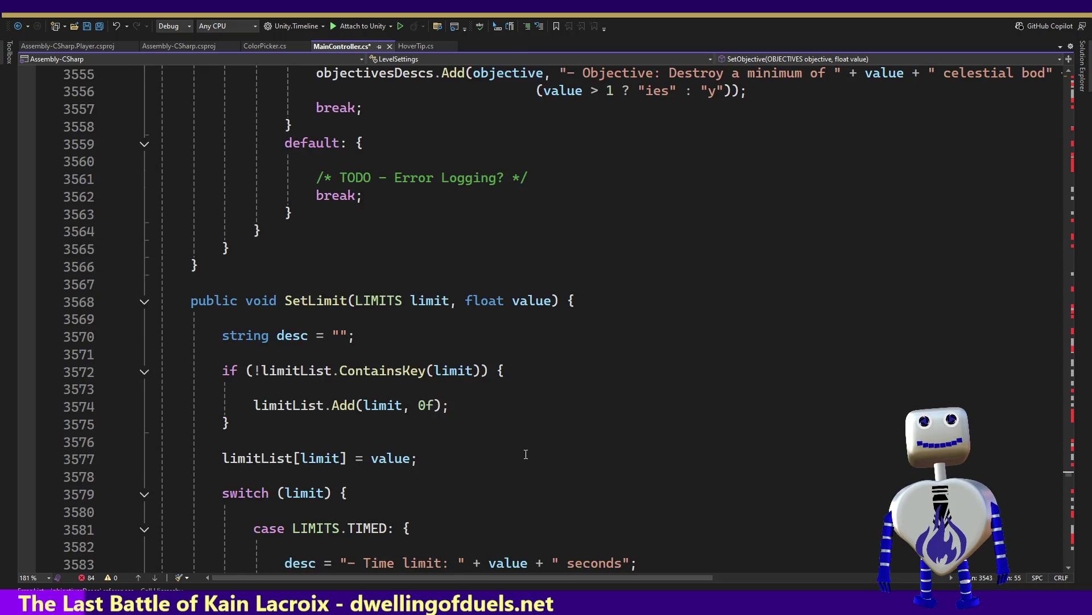
{"action": "scroll", "coordinate": [524, 451], "scroll_direction": "up", "scroll_amount": 14}
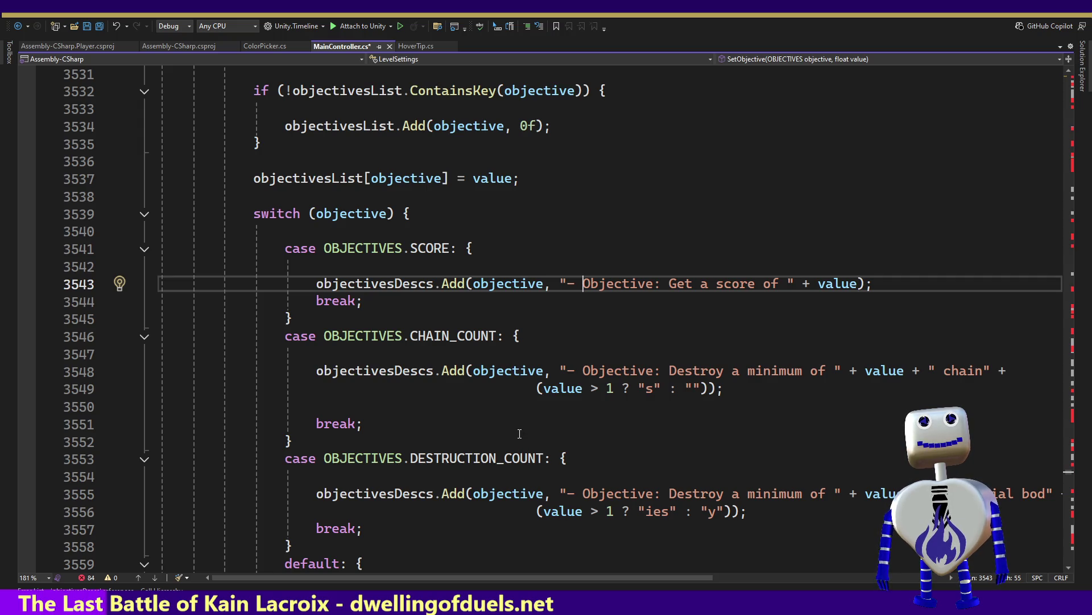
{"action": "scroll", "coordinate": [520, 442], "scroll_direction": "down", "scroll_amount": 20}
{"action": "scroll", "coordinate": [508, 434], "scroll_direction": "down", "scroll_amount": 20}
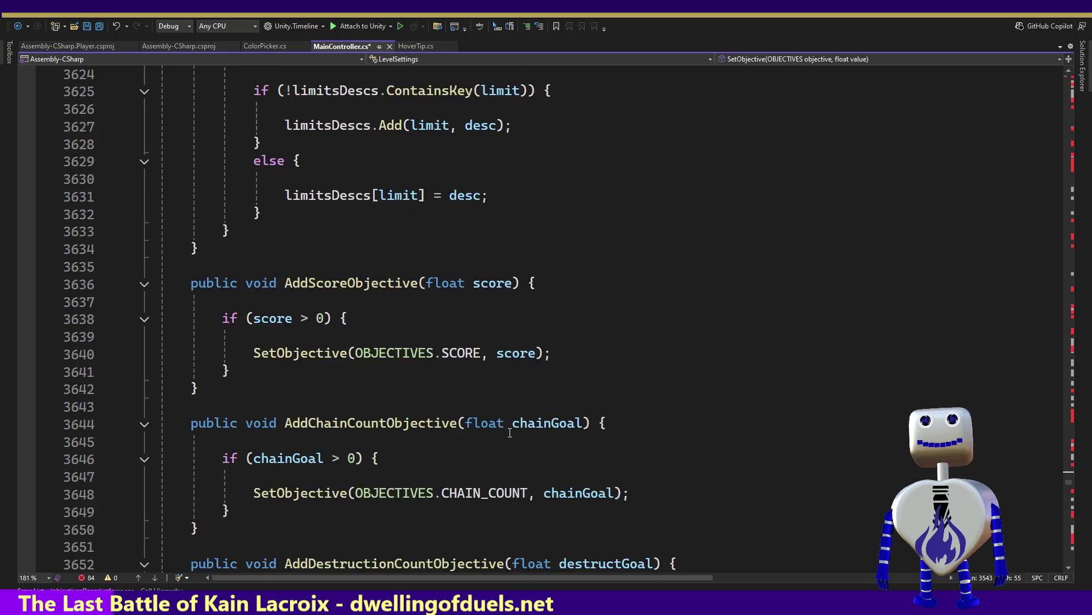
{"action": "scroll", "coordinate": [509, 426], "scroll_direction": "down", "scroll_amount": 6}
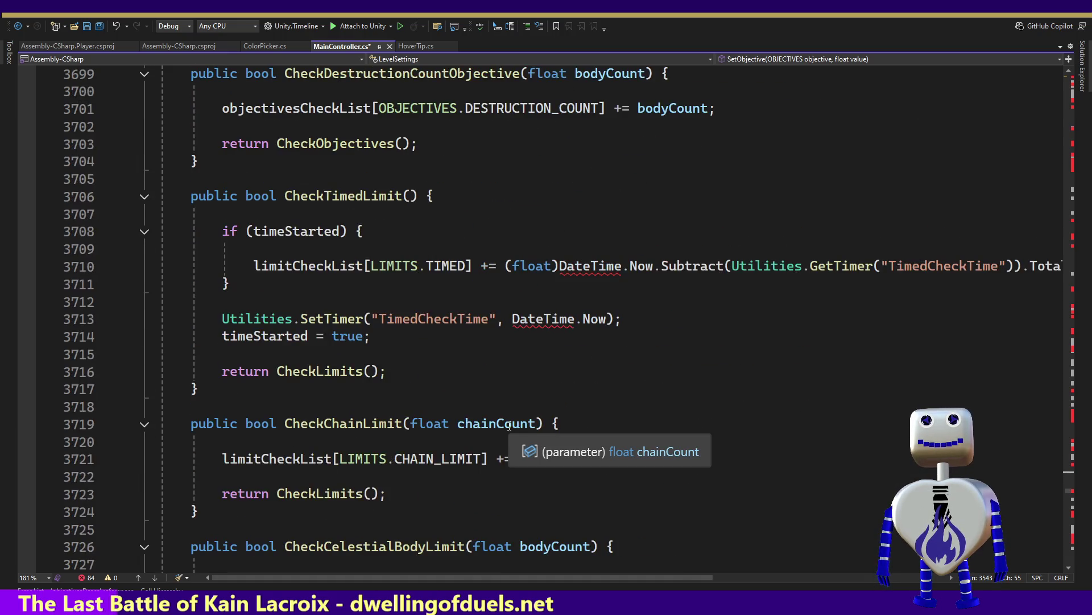
{"action": "scroll", "coordinate": [510, 422], "scroll_direction": "down", "scroll_amount": 12}
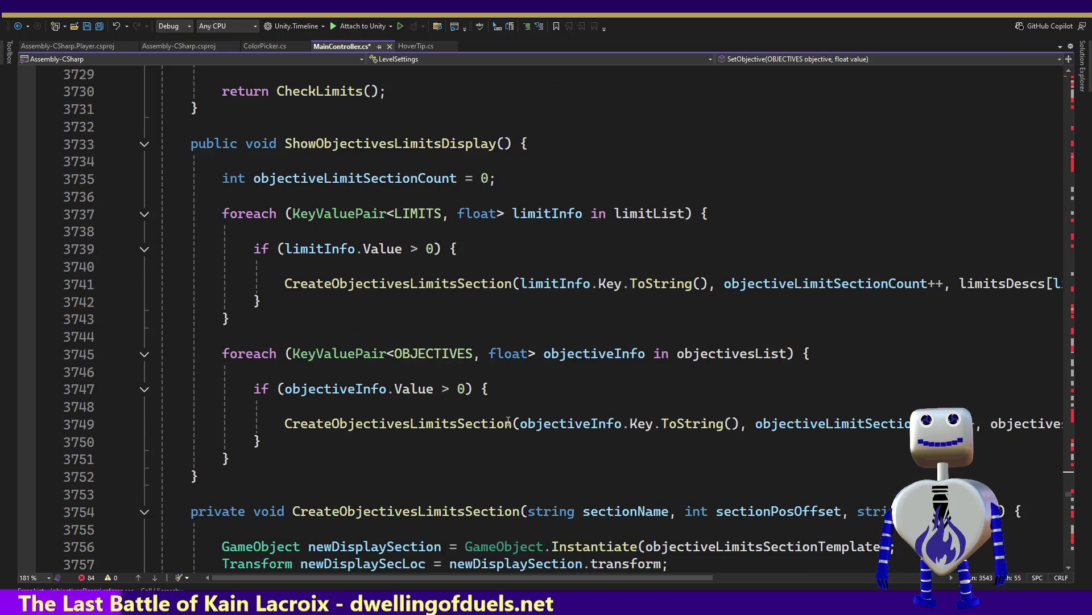
{"action": "scroll", "coordinate": [508, 420], "scroll_direction": "down", "scroll_amount": 2}
{"action": "scroll", "coordinate": [508, 421], "scroll_direction": "down", "scroll_amount": 13}
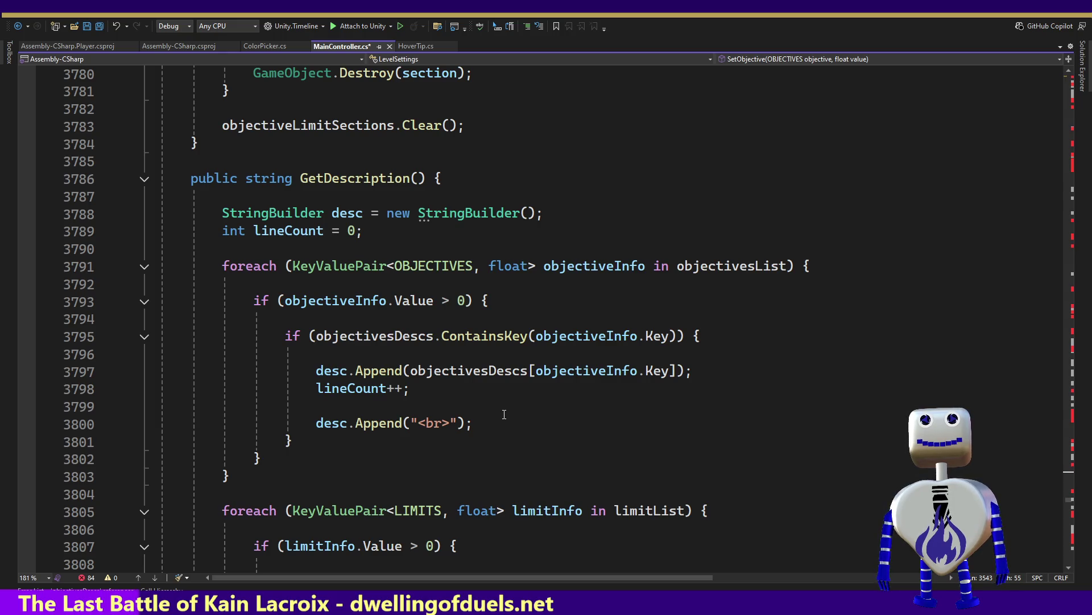
{"action": "scroll", "coordinate": [504, 414], "scroll_direction": "down", "scroll_amount": 8}
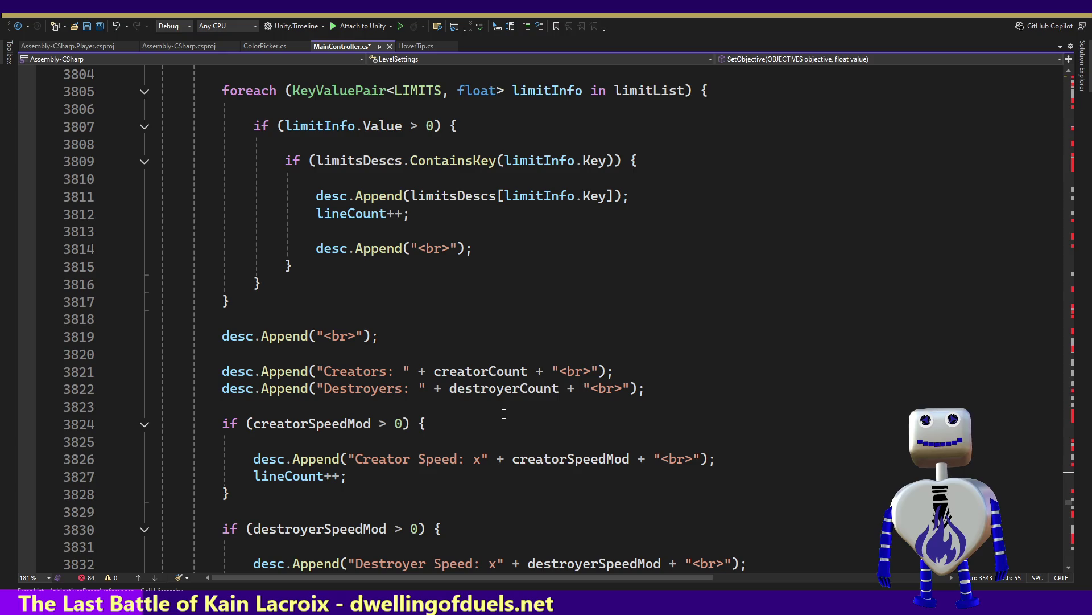
{"action": "scroll", "coordinate": [504, 414], "scroll_direction": "down", "scroll_amount": 4}
{"action": "scroll", "coordinate": [504, 414], "scroll_direction": "up", "scroll_amount": 12}
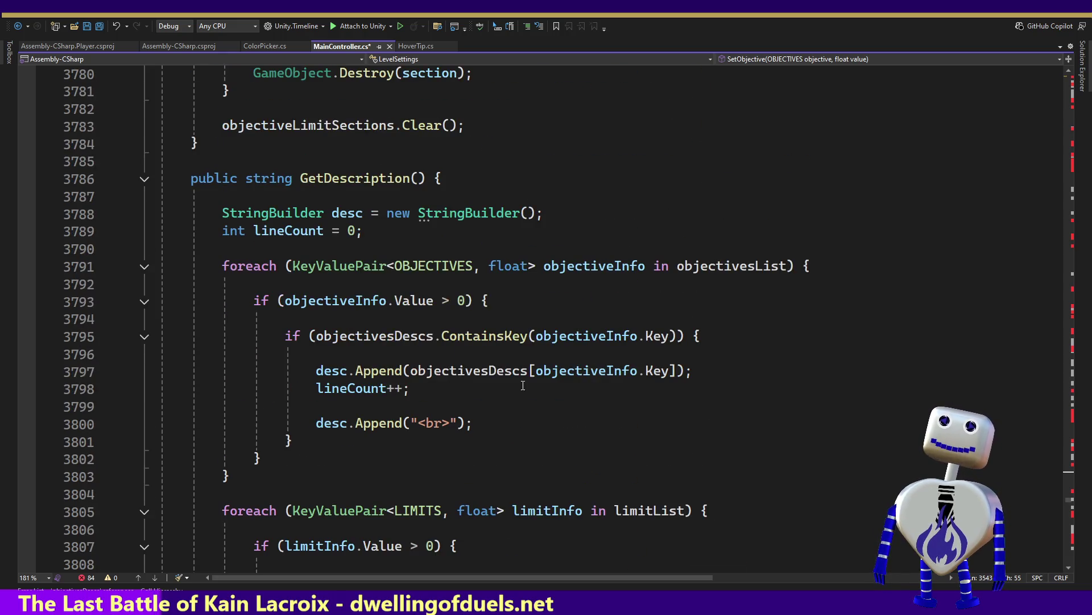
{"action": "scroll", "coordinate": [522, 384], "scroll_direction": "up", "scroll_amount": 2}
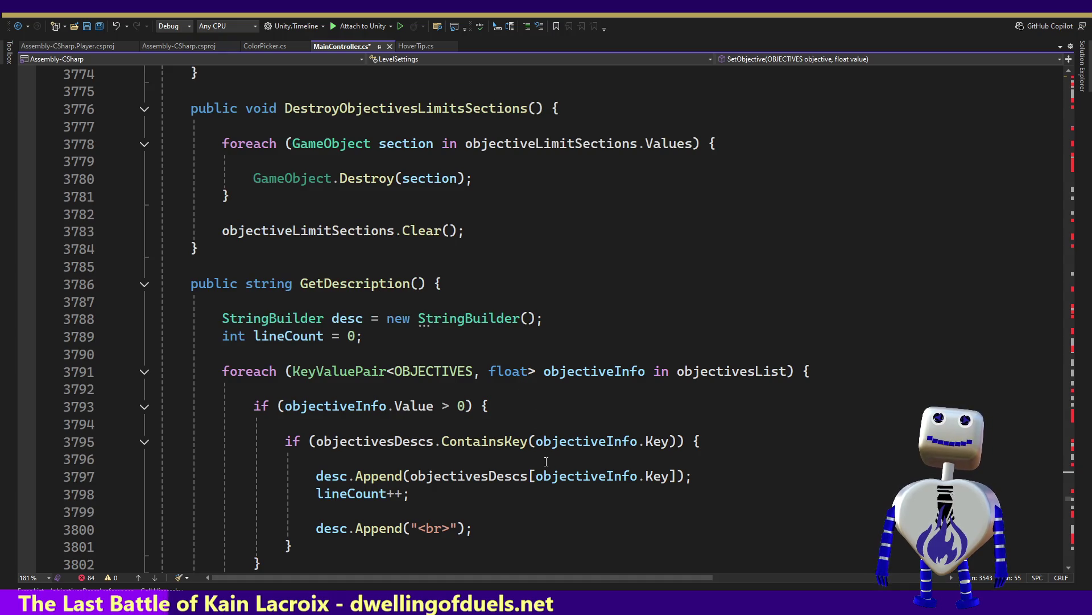
Try chaining a '.r' string method onto objectivesDescs[objectiveInfo.Key] on line 3797, then remove it
{"action": "left_click", "coordinate": [679, 477]}
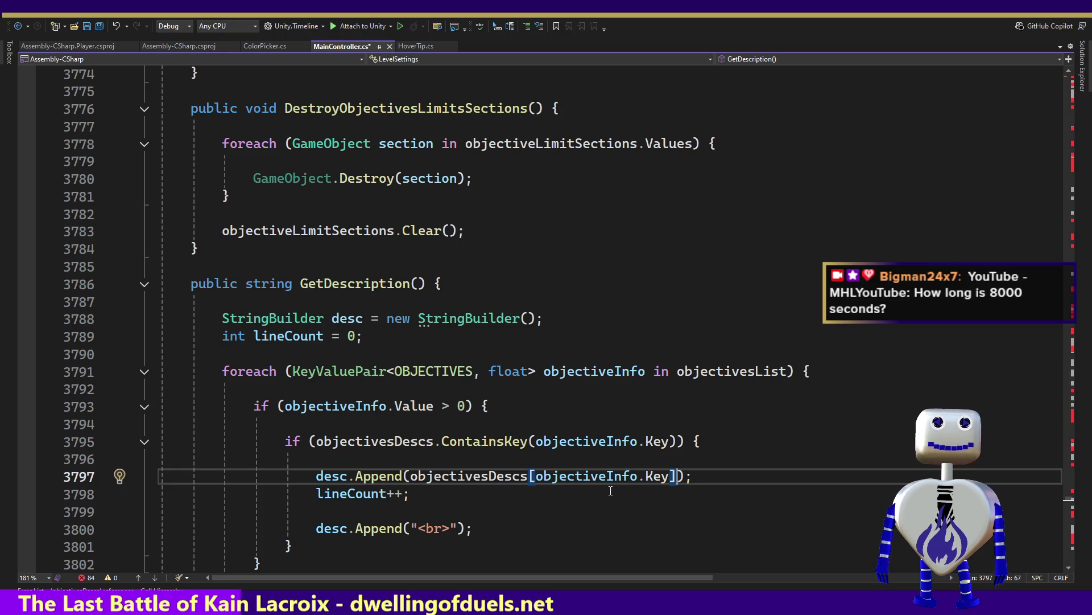
{"action": "type", "text": "."}
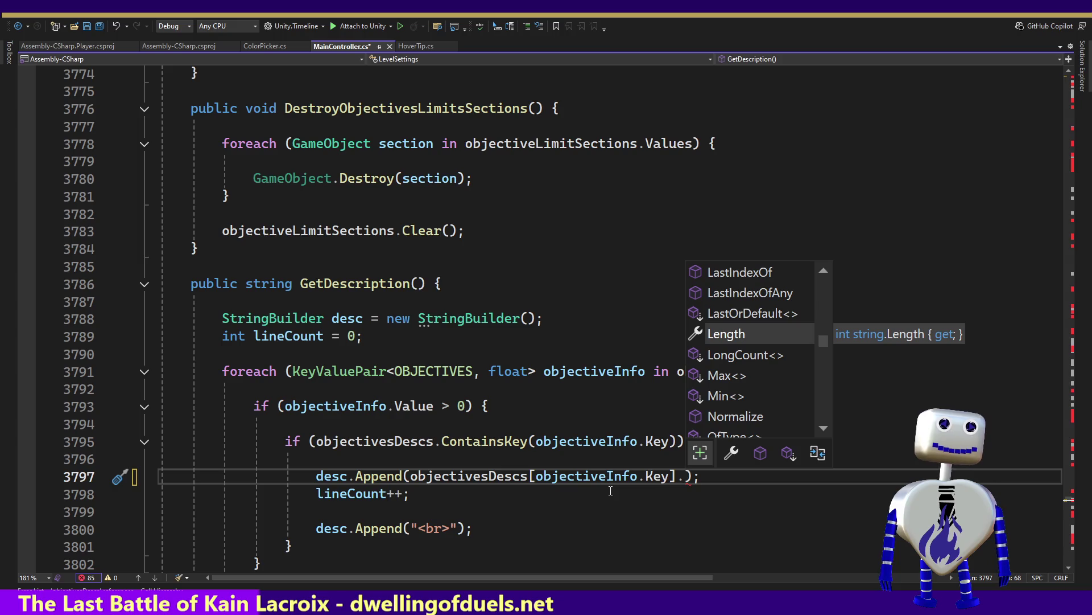
{"action": "type", "text": "r"}
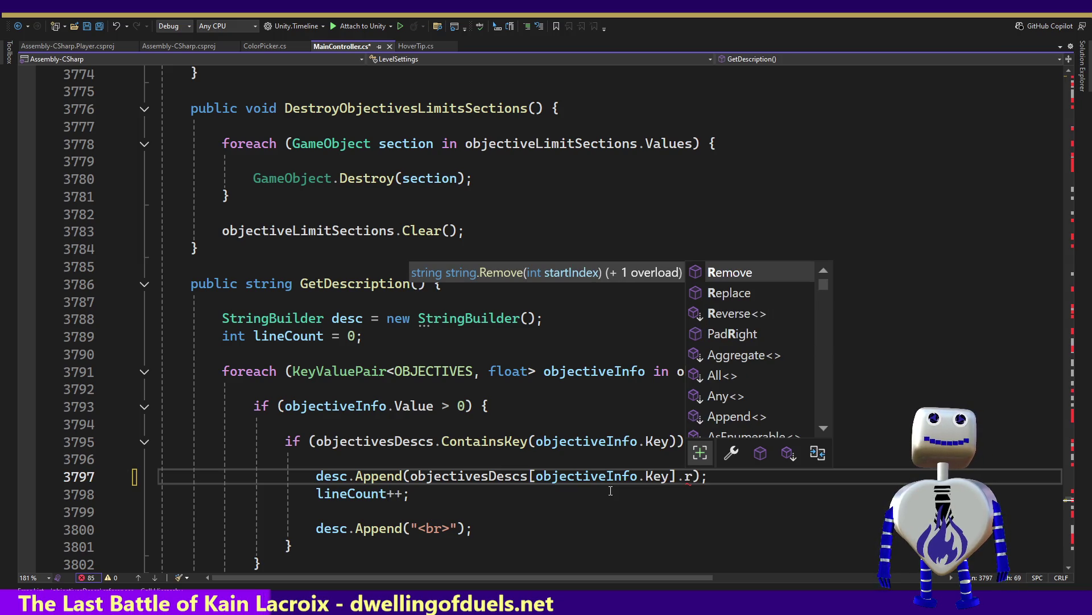
{"action": "key", "text": "ctrl"}
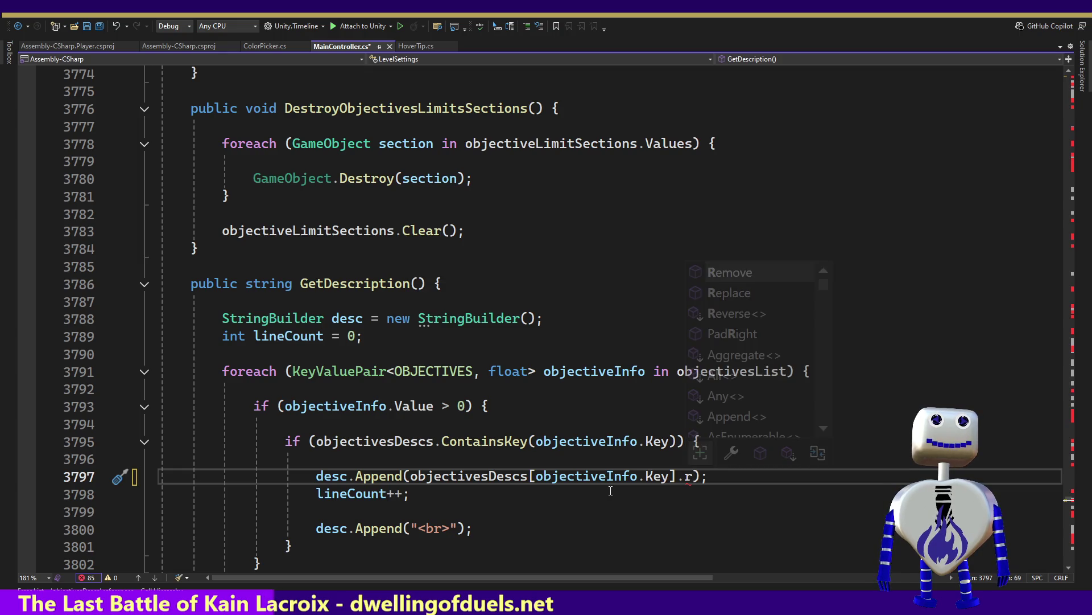
{"action": "key", "text": "BackSpace"}
{"action": "key", "text": "BackSpace"}
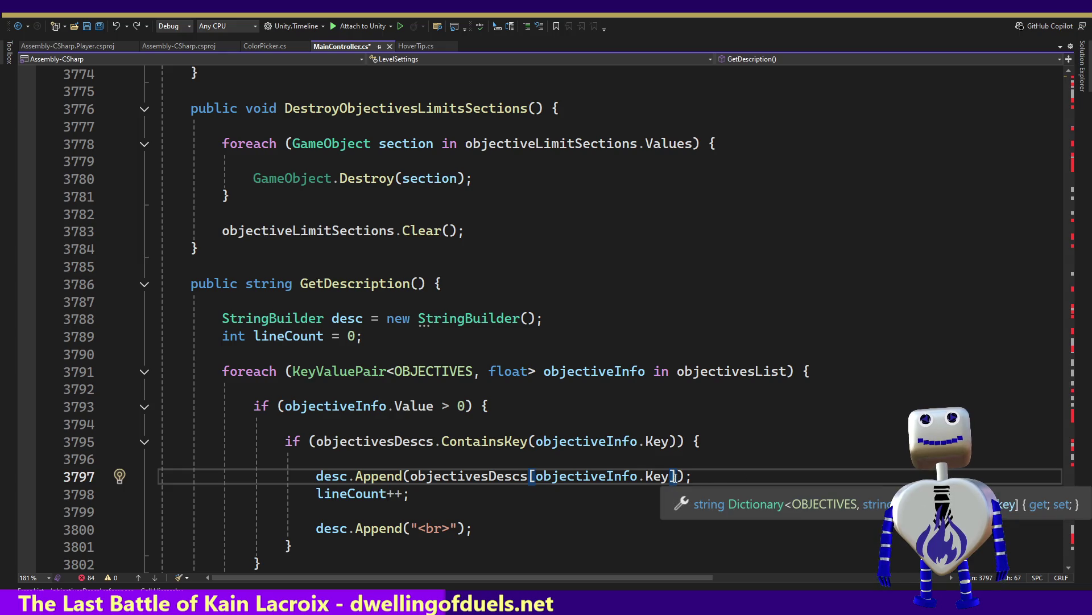
Chain .Replace onto the line 3797 description lookup with search text "- Objective:"
{"action": "type", "text": ".re"}
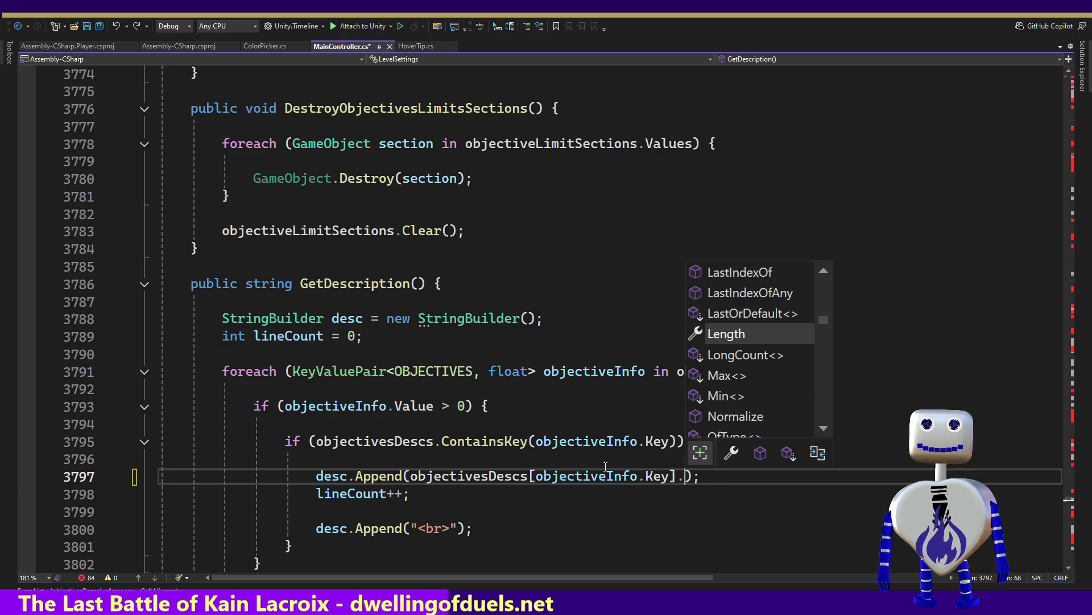
{"action": "key", "text": "Down"}
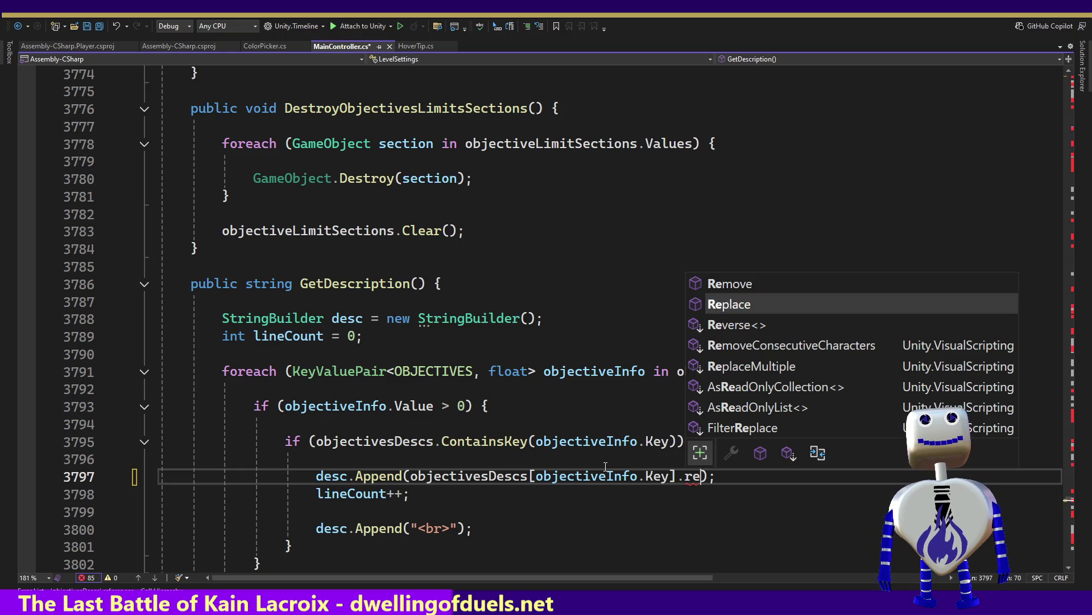
{"action": "key", "text": "Tab"}
{"action": "type", "text": "("}
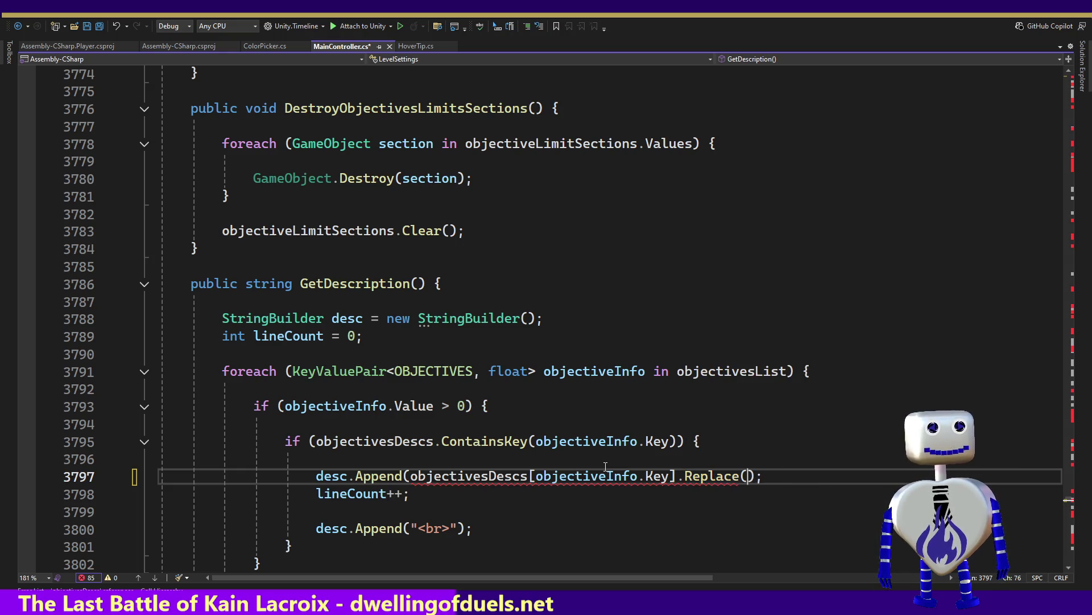
{"action": "type", "text": "\"Objective:"}
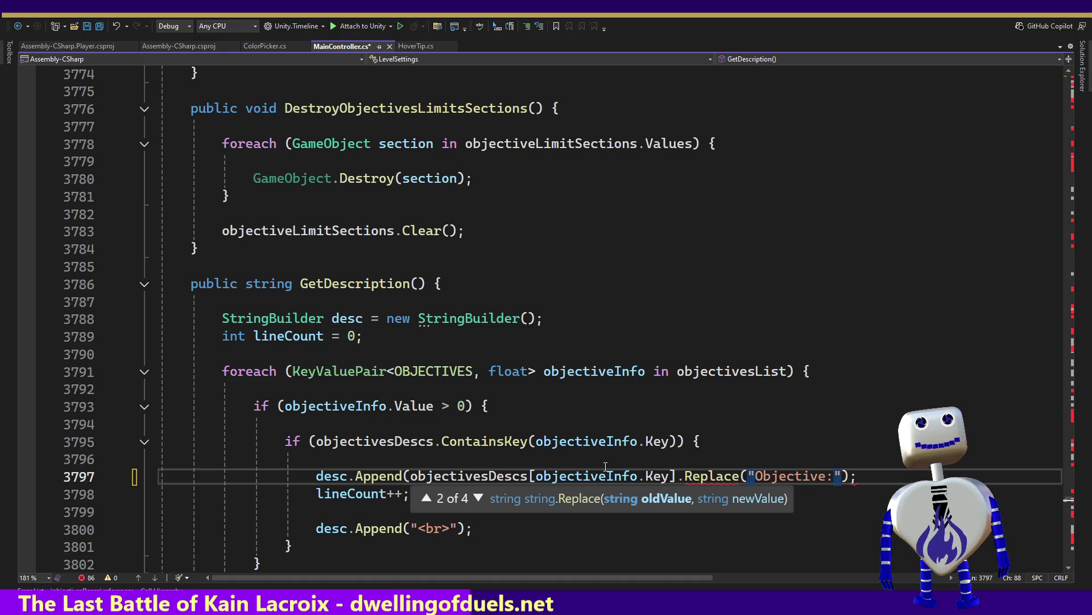
{"action": "type", "text": "\","}
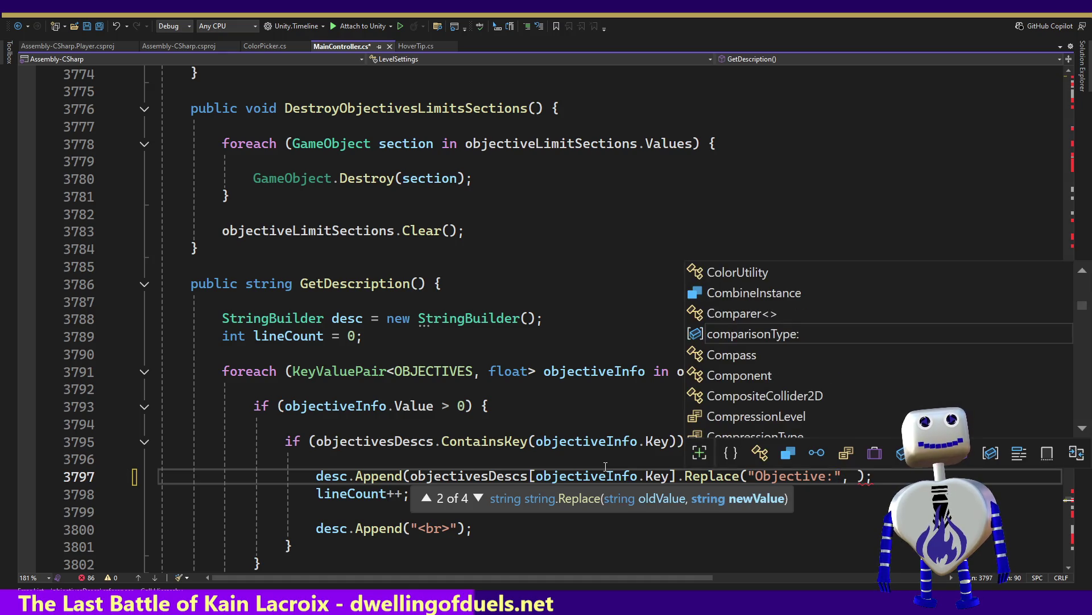
{"action": "key", "text": "Escape"}
{"action": "key", "text": "Left"}
{"action": "key", "text": "Left"}
{"action": "key", "text": "Left"}
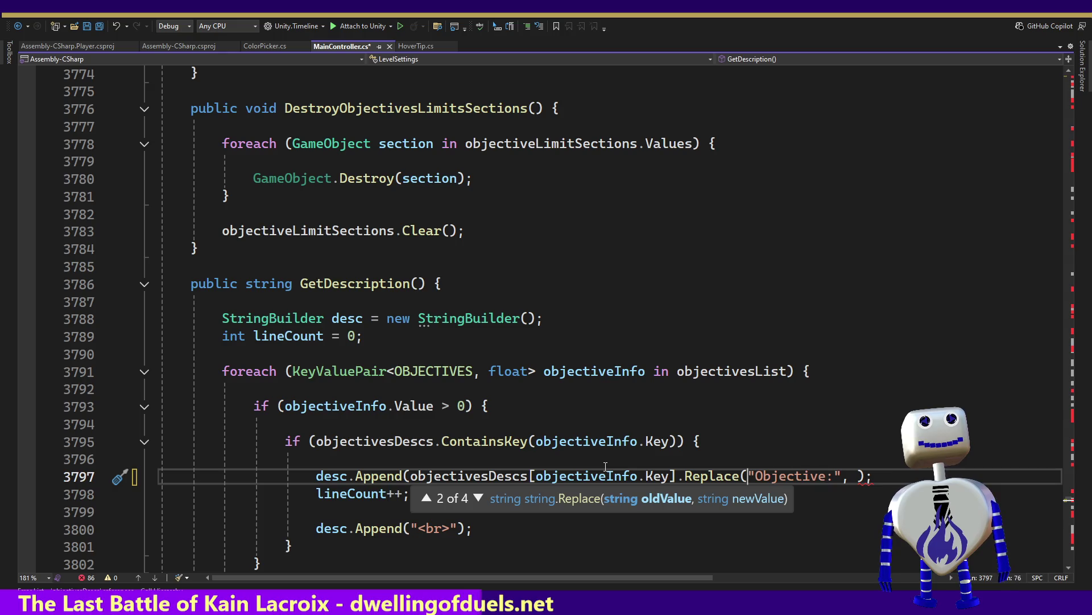
{"action": "key", "text": "Right"}
{"action": "type", "text": "-"}
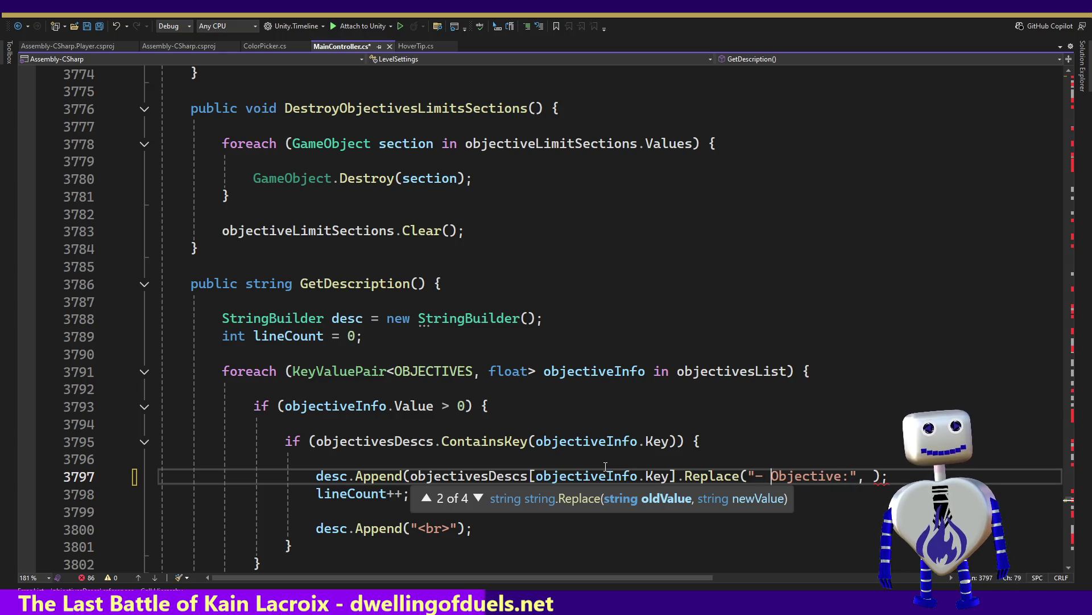
Give the Replace call the replacement text "<i>- Objective:</i>"
{"action": "key", "text": "End"}
{"action": "type", "text": "\""}
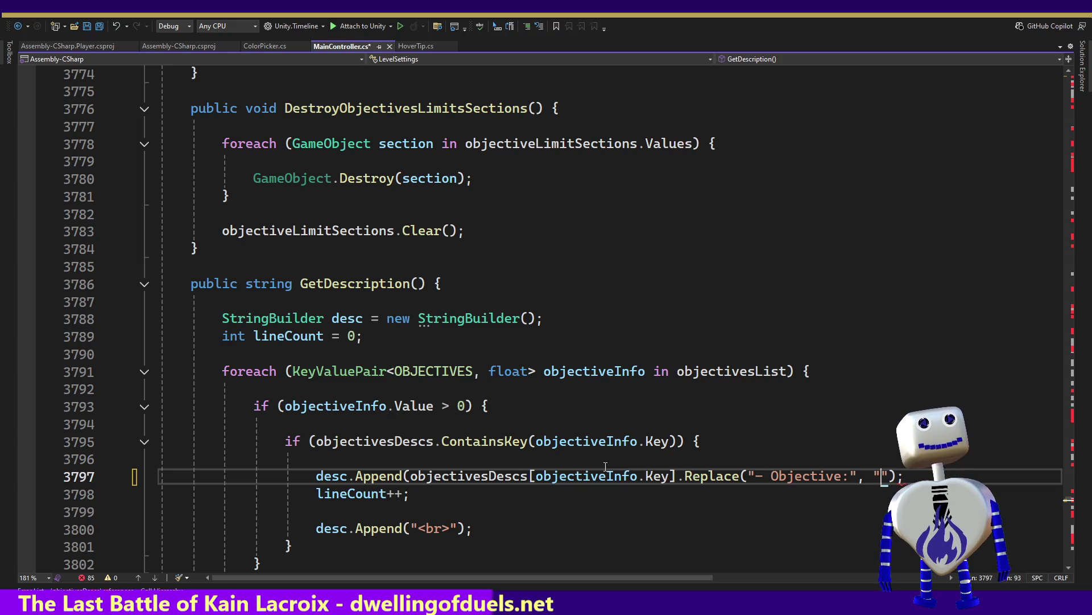
{"action": "type", "text": "<i>-"}
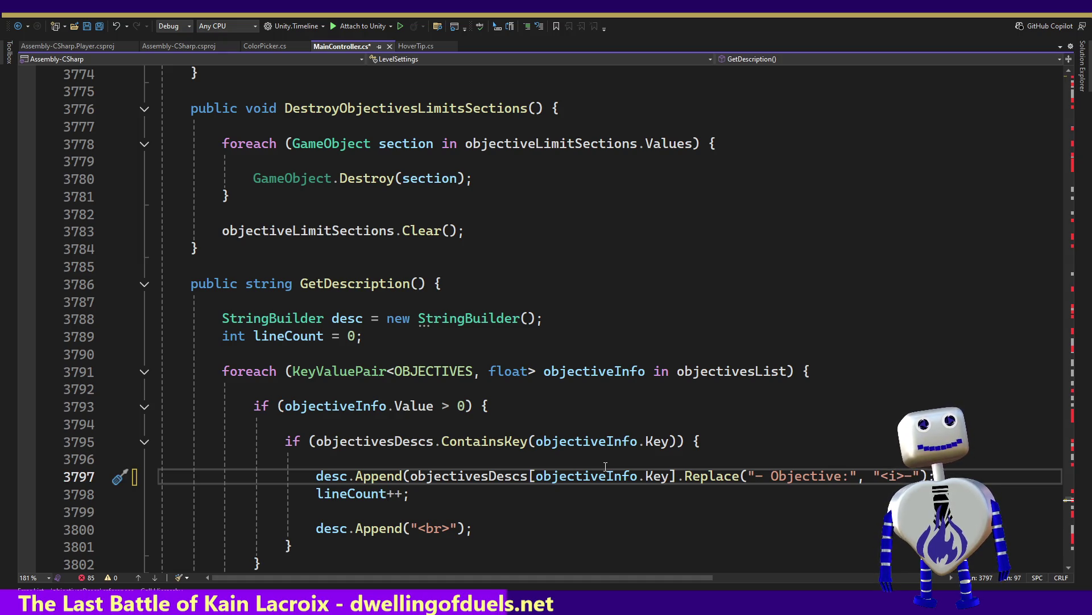
{"action": "type", "text": " O"}
{"action": "type", "text": "bjective"}
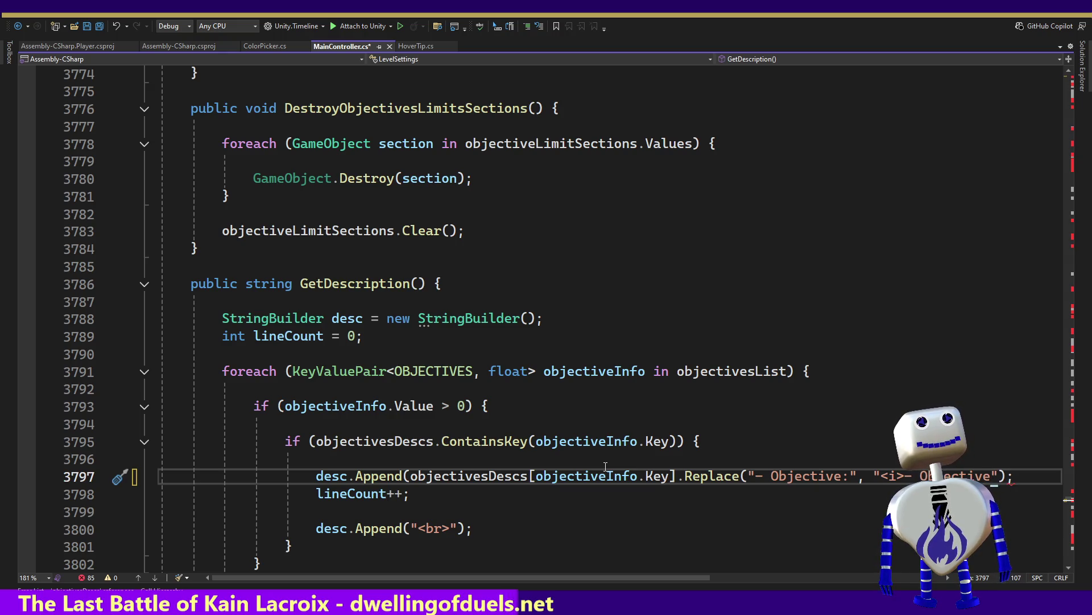
{"action": "key", "text": "BackSpace"}
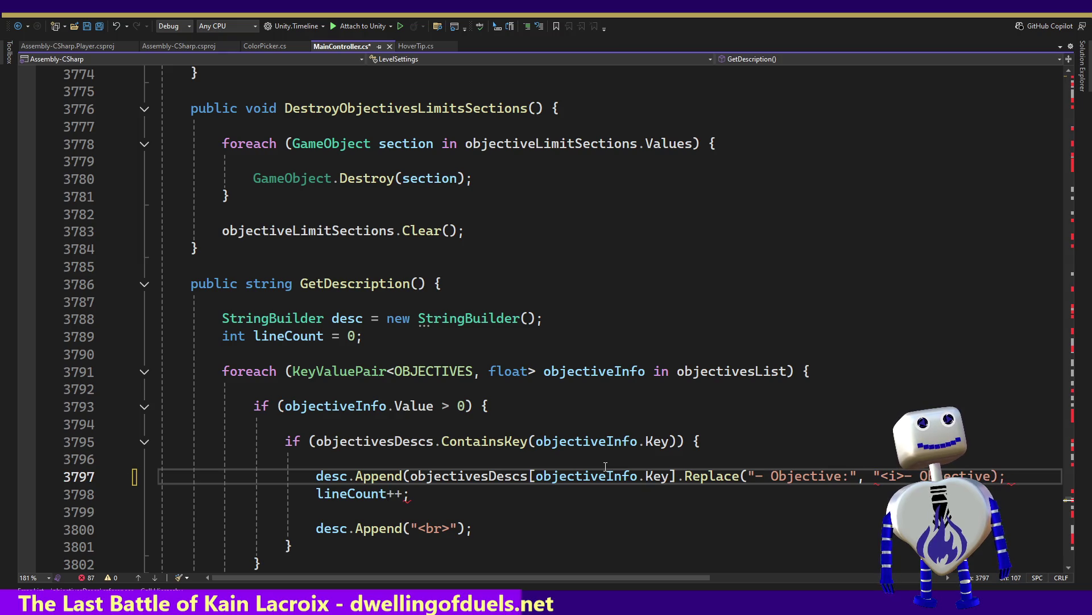
{"action": "type", "text": "\""}
{"action": "key", "text": "Left"}
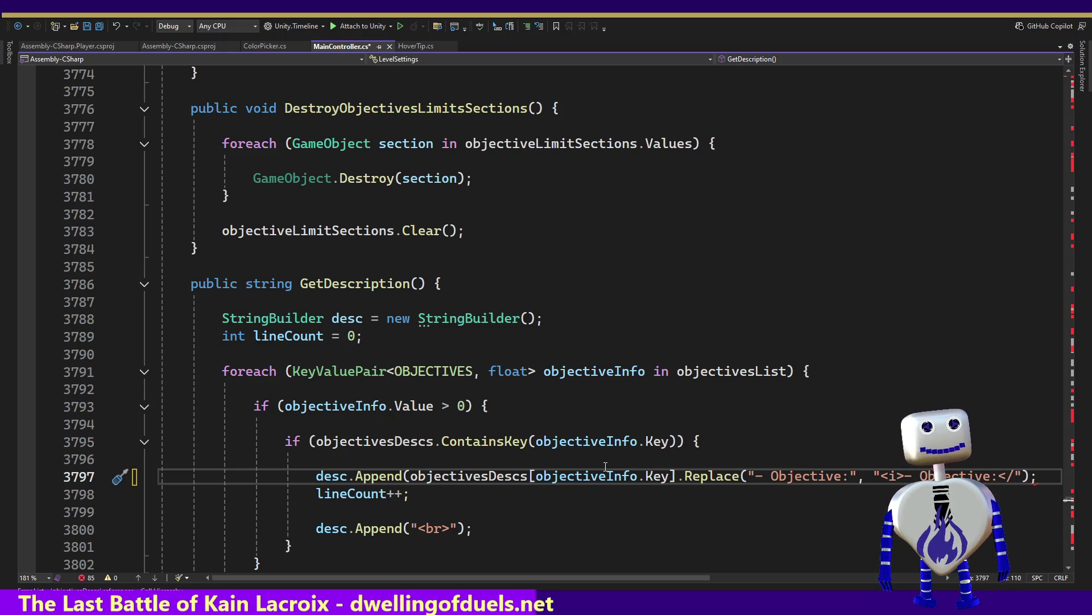
{"action": "type", "text": "i>"}
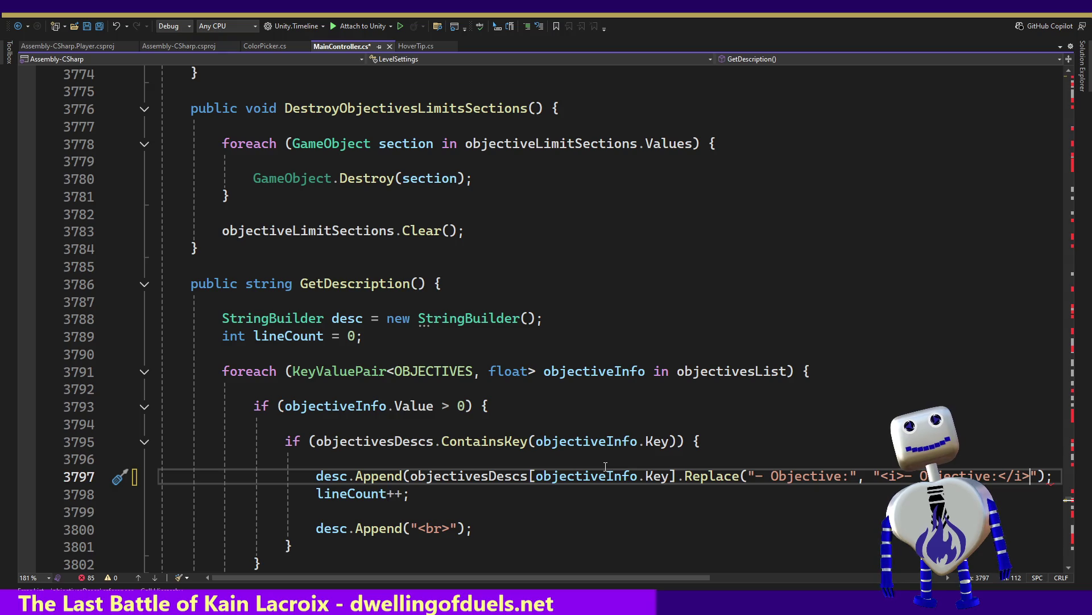
Add the missing closing parenthesis to the Append call on line 3797 and save MainController.cs
{"action": "key", "text": "Right"}
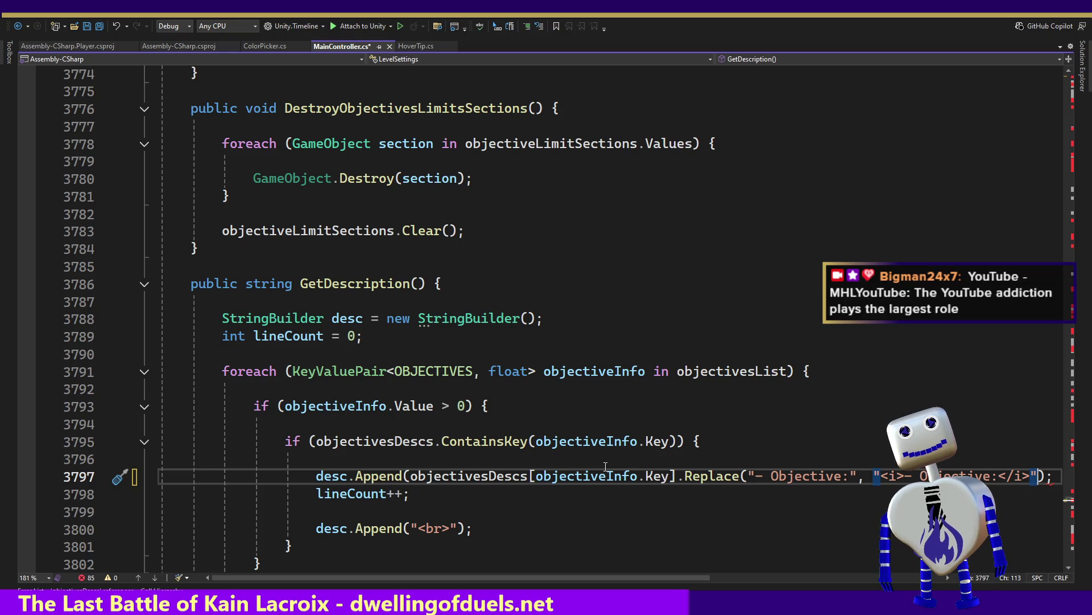
{"action": "key", "text": "Right"}
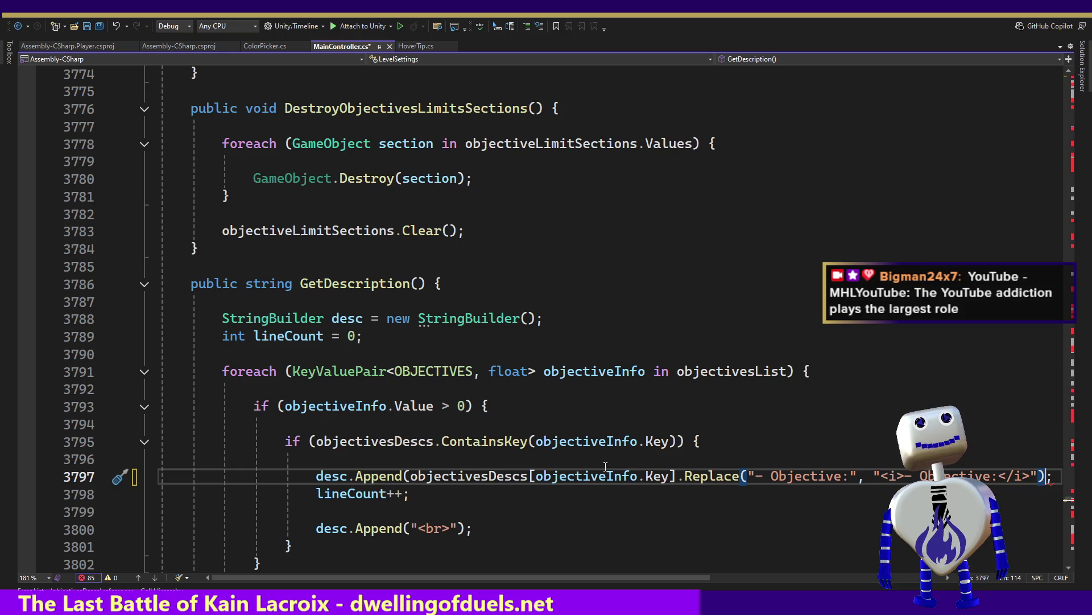
{"action": "type", "text": ")"}
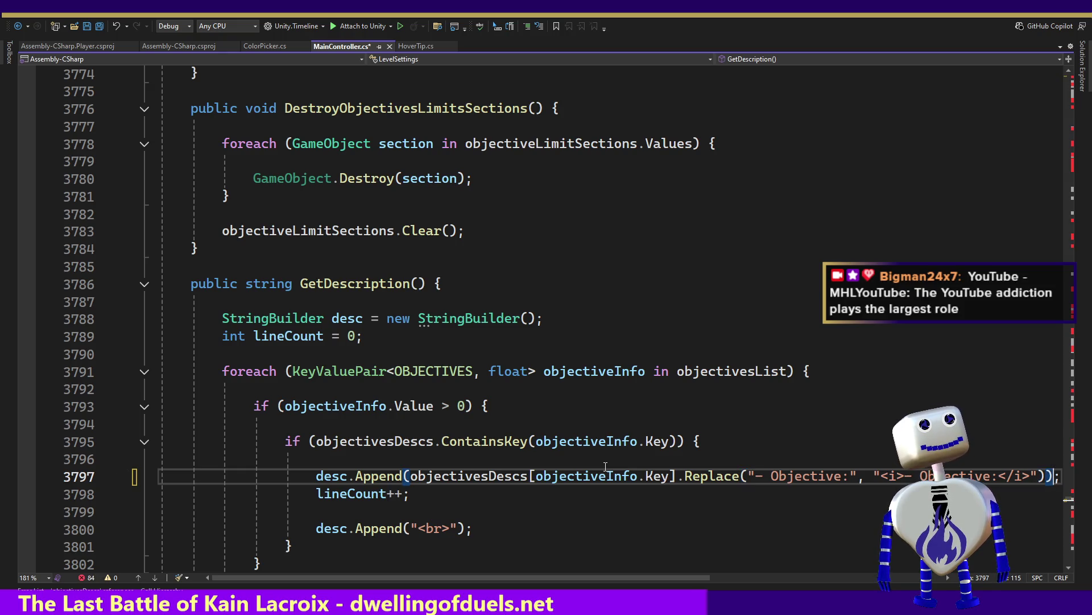
{"action": "key", "text": "ctrl+s"}
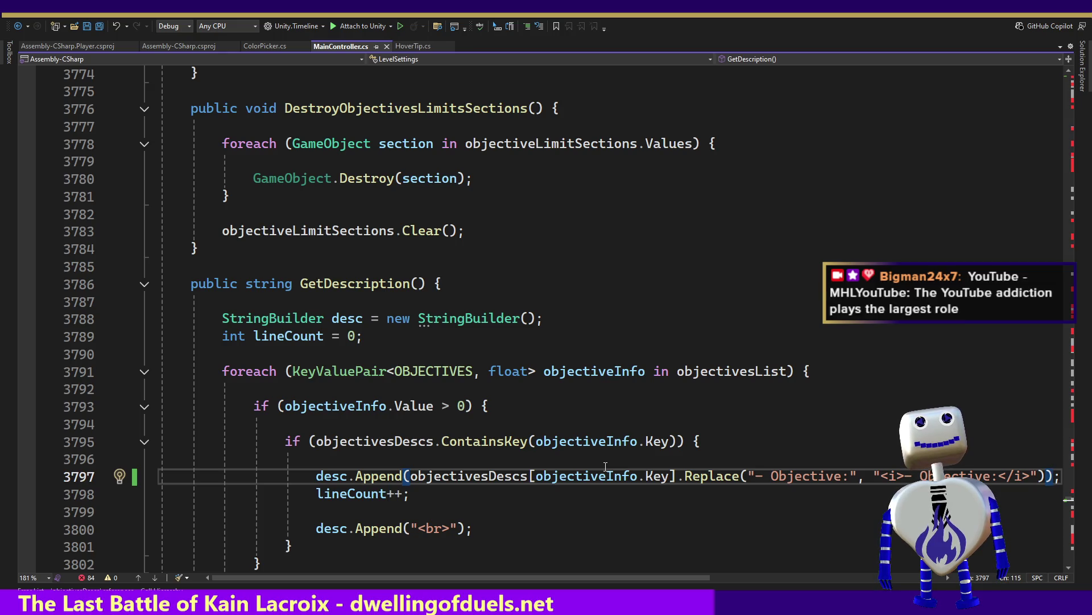
{"action": "scroll", "coordinate": [186, 497], "scroll_direction": "down", "scroll_amount": 4}
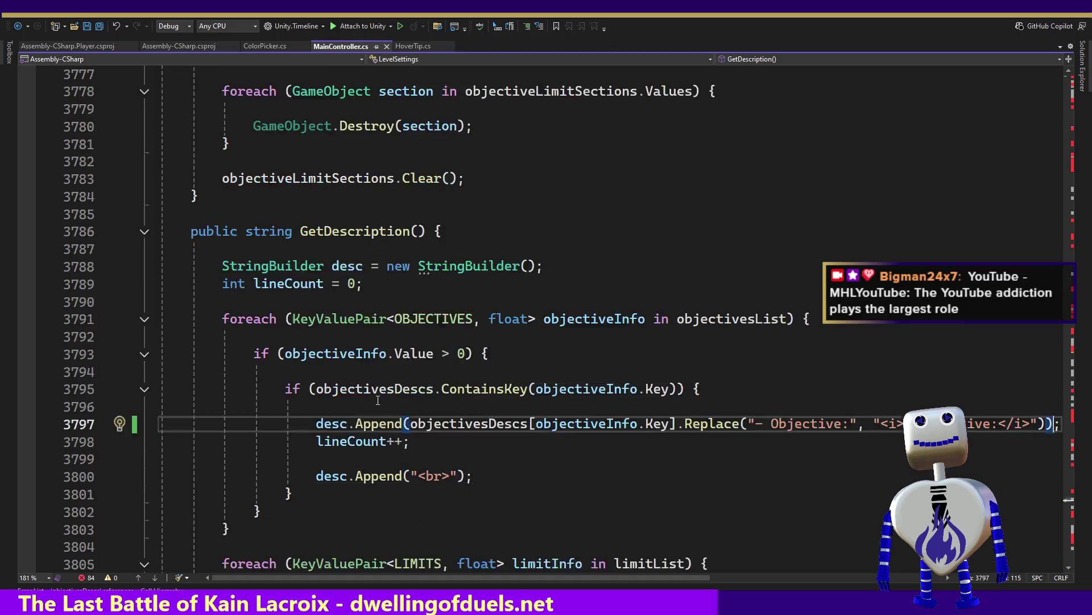
Scroll past the limits loop and return to the Unity editor showing the Main scene
{"action": "scroll", "coordinate": [378, 399], "scroll_direction": "down", "scroll_amount": 2}
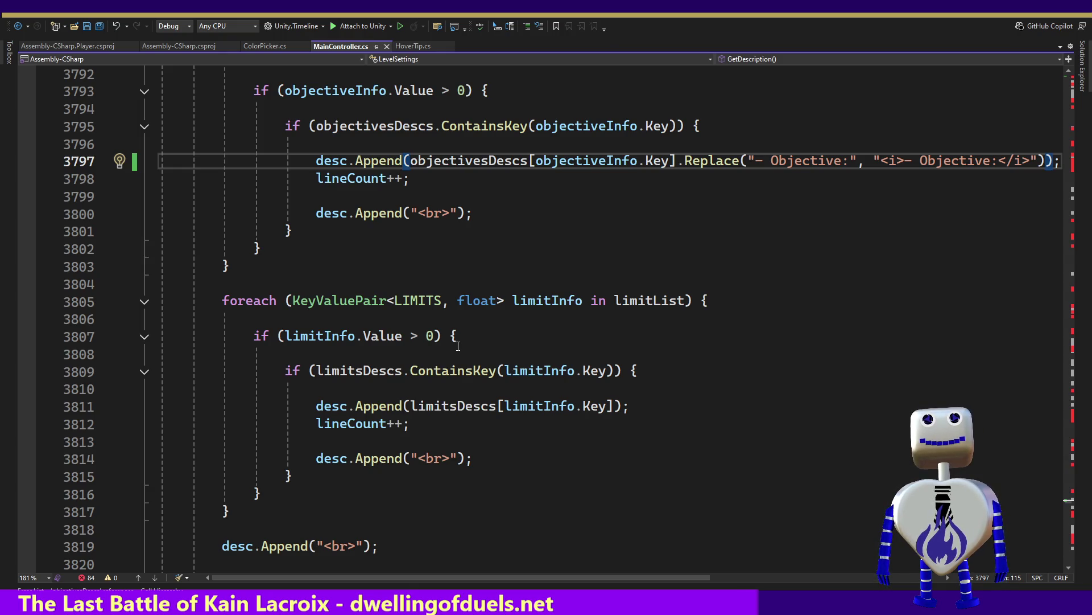
{"action": "key", "text": "alt+Tab"}
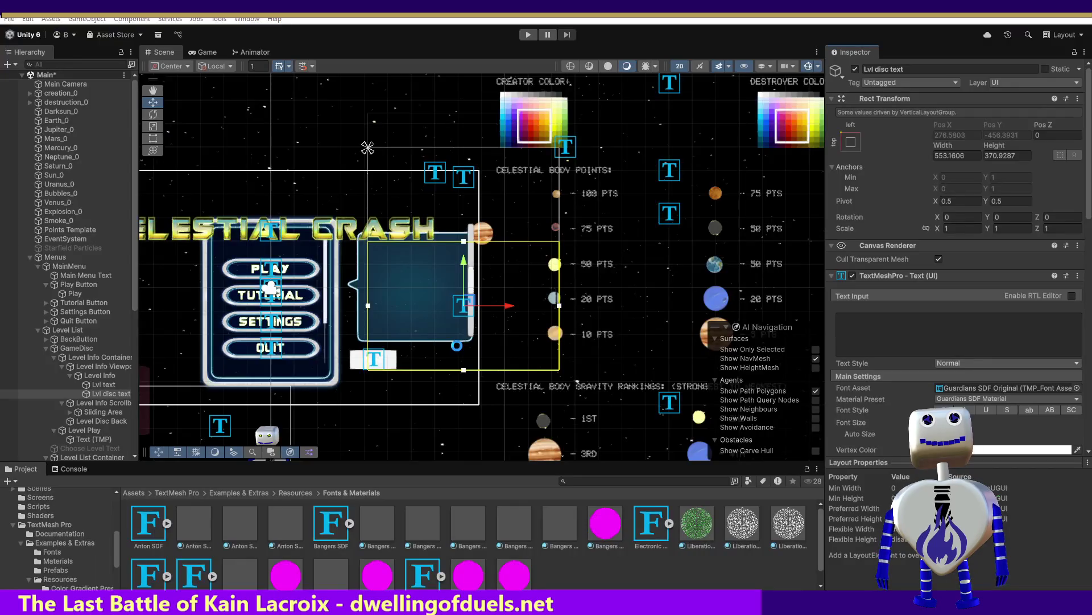